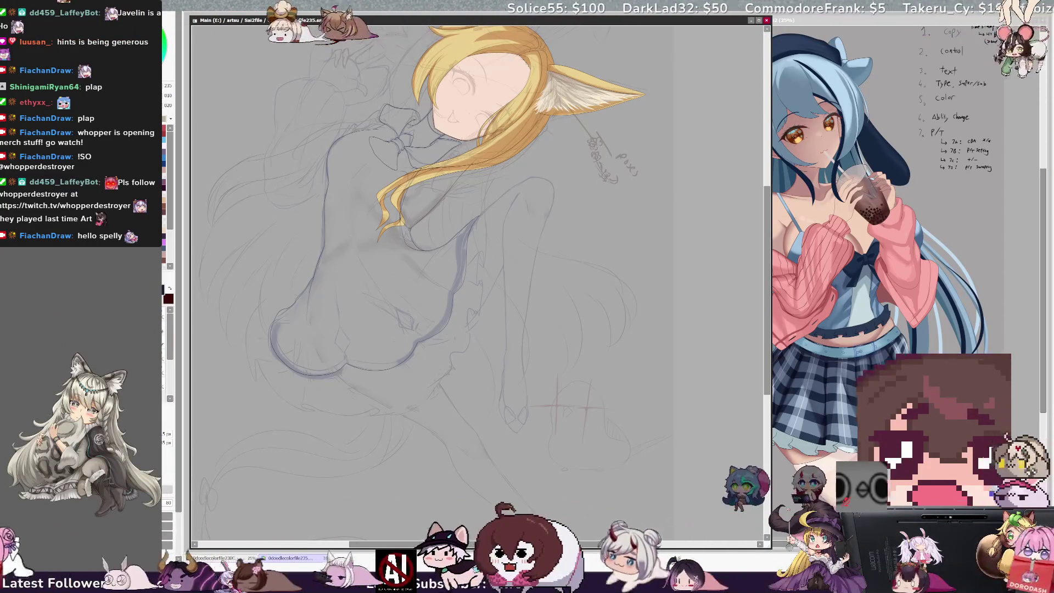
- Undo and redo the last stroke near the bow, then scroll up and down the canvas
key(ctrl+z)
key(ctrl+y)
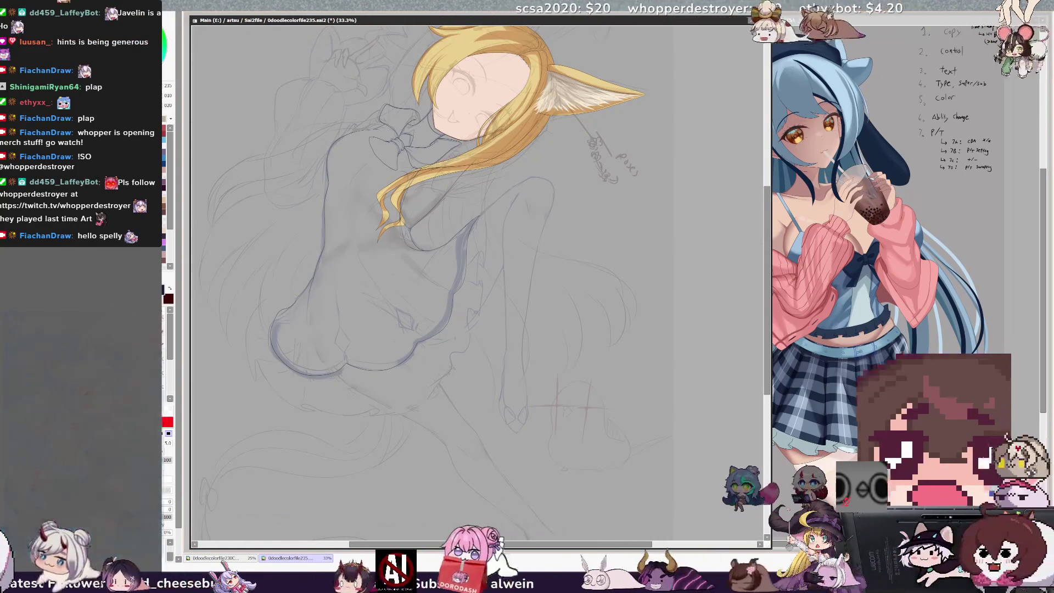
scroll(478, 286, down, 2)
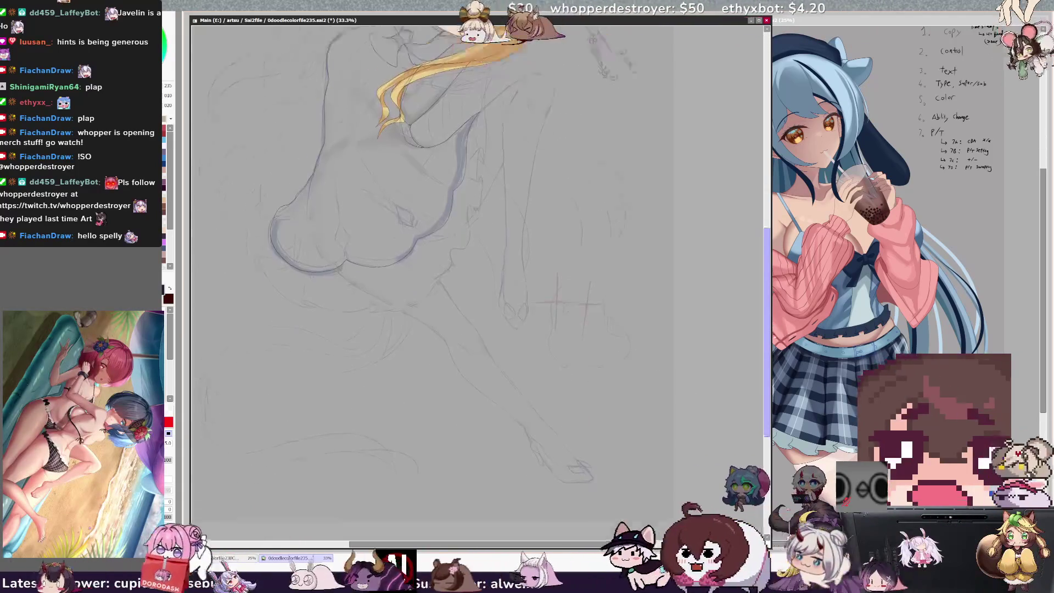
scroll(478, 286, up, 4)
scroll(478, 285, up, 2)
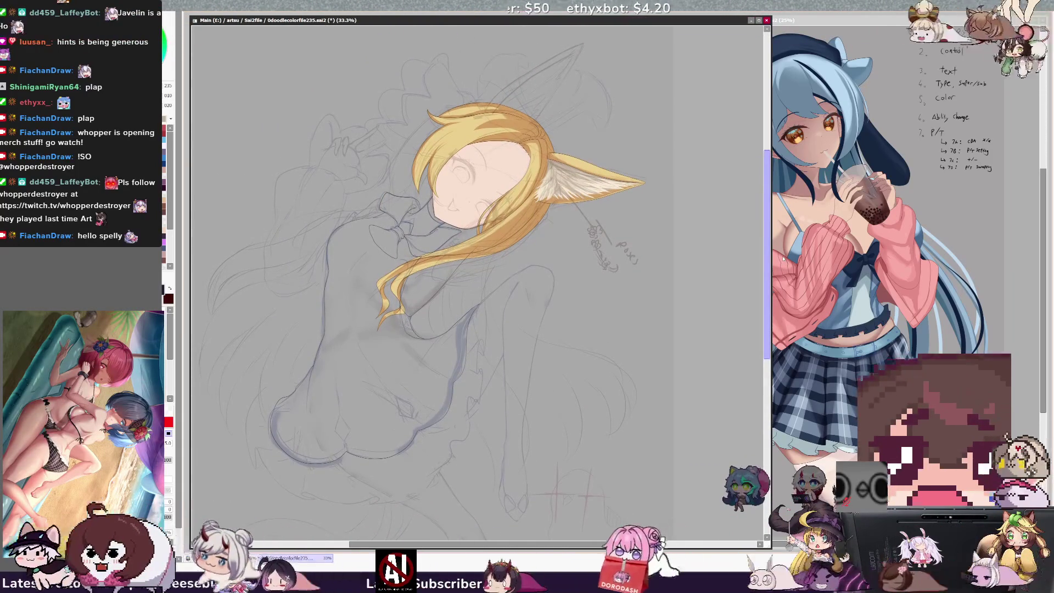
scroll(477, 286, down, 2)
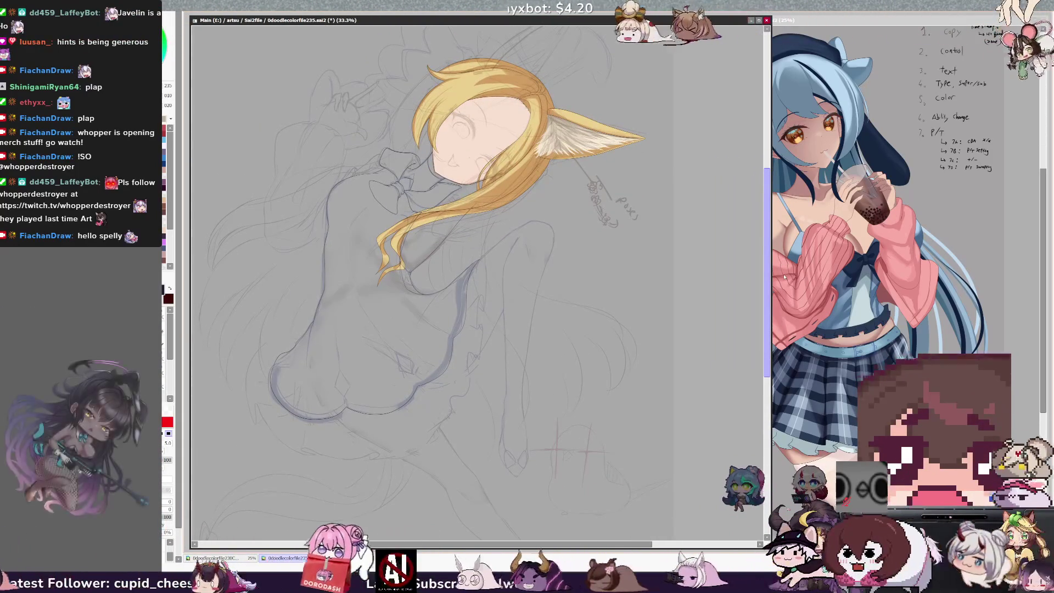
scroll(477, 285, up, 4)
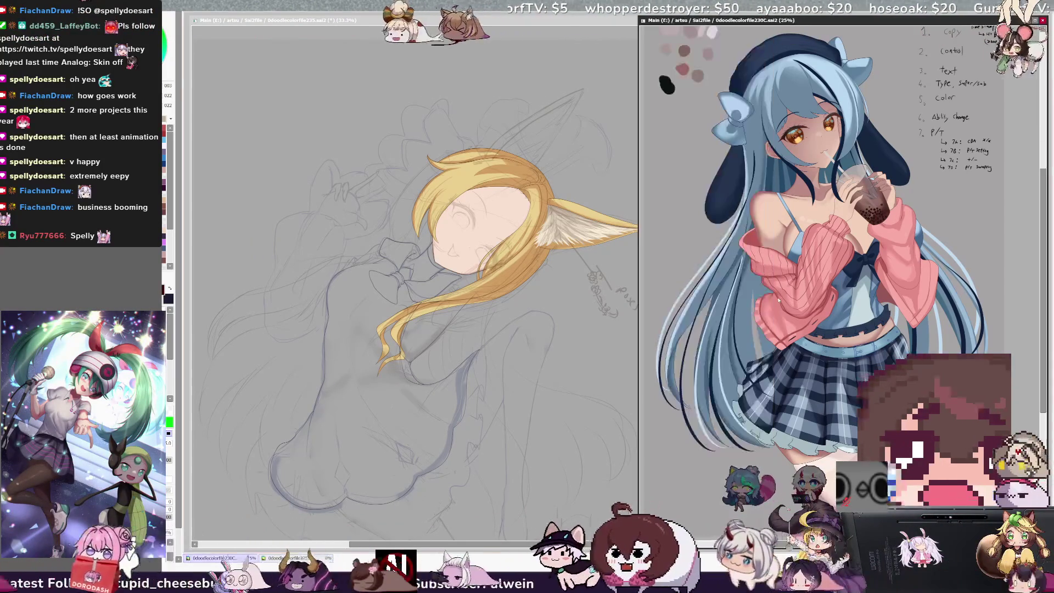
- Return to the fox-girl drawing and pan to her face above the bow collar
key(alt+Tab)
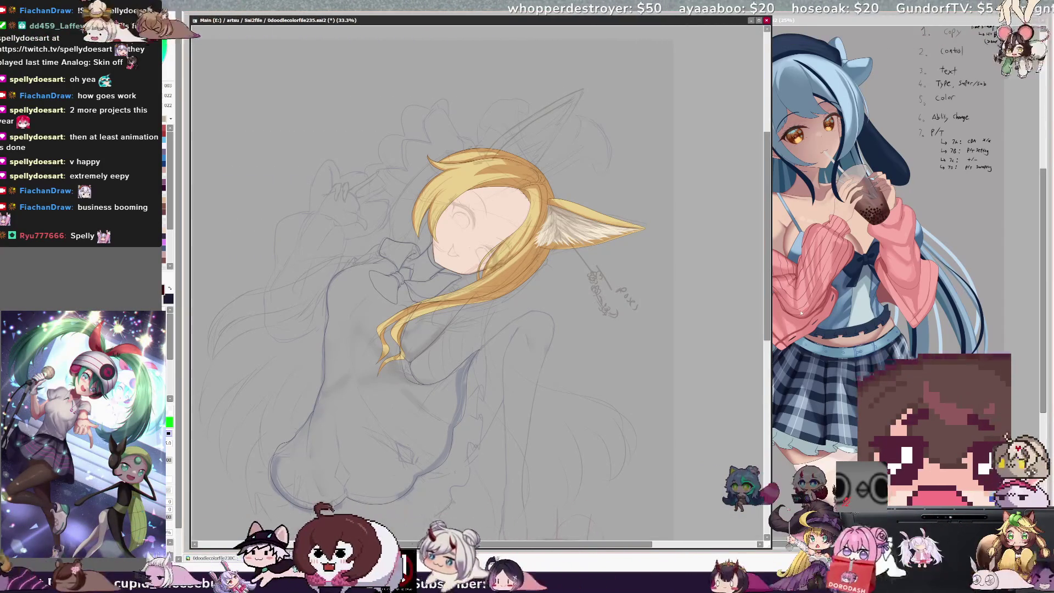
scroll(477, 274, down, 3)
drag(772, 395, 769, 331)
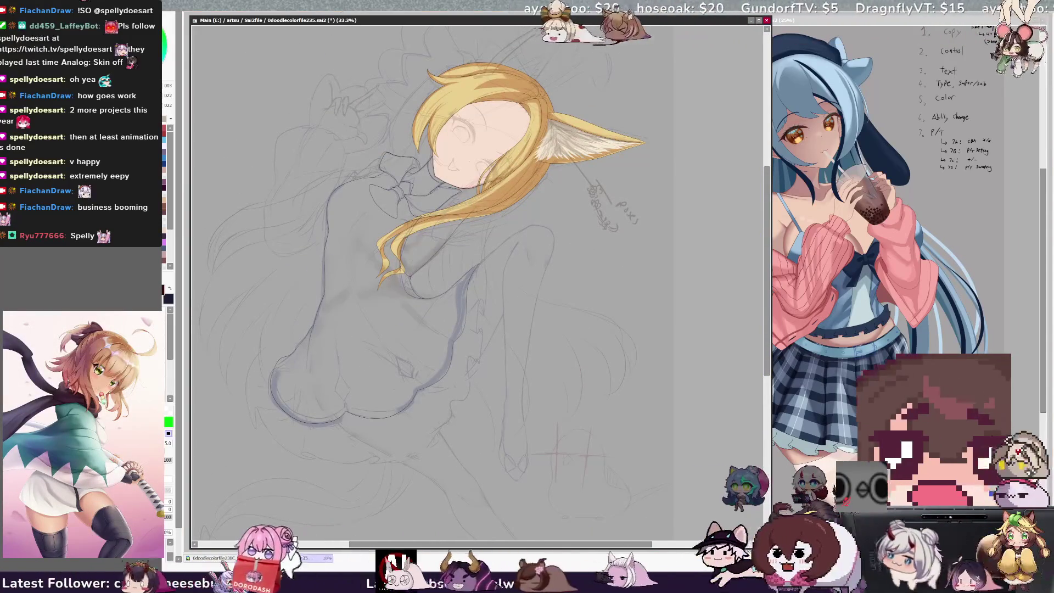
scroll(478, 275, up, 4)
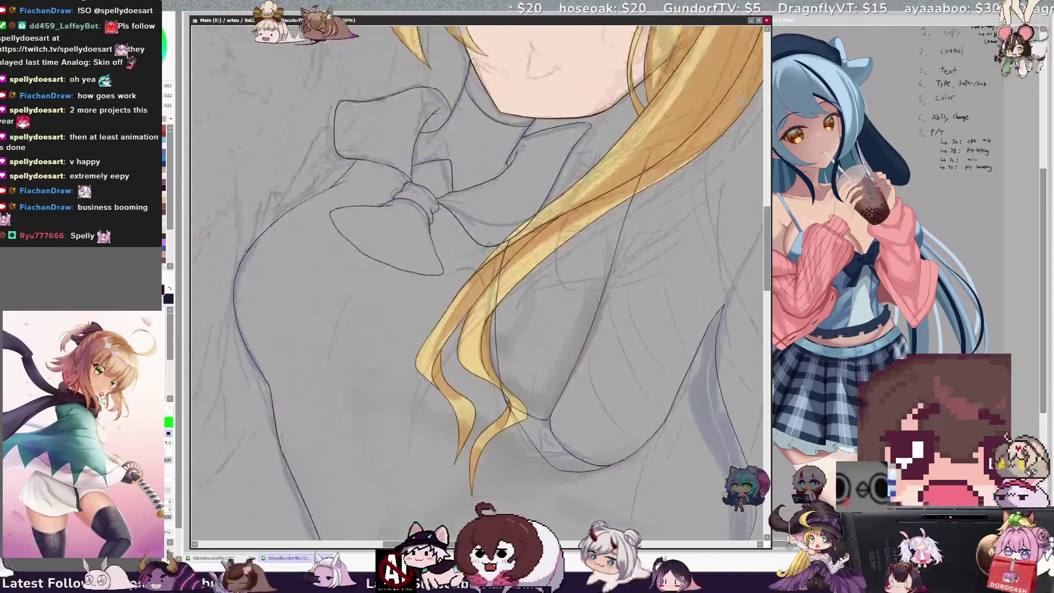
mouse_move(550, 395)
mouse_down()
mouse_move(520, 550)
mouse_move(452, 549)
mouse_up()
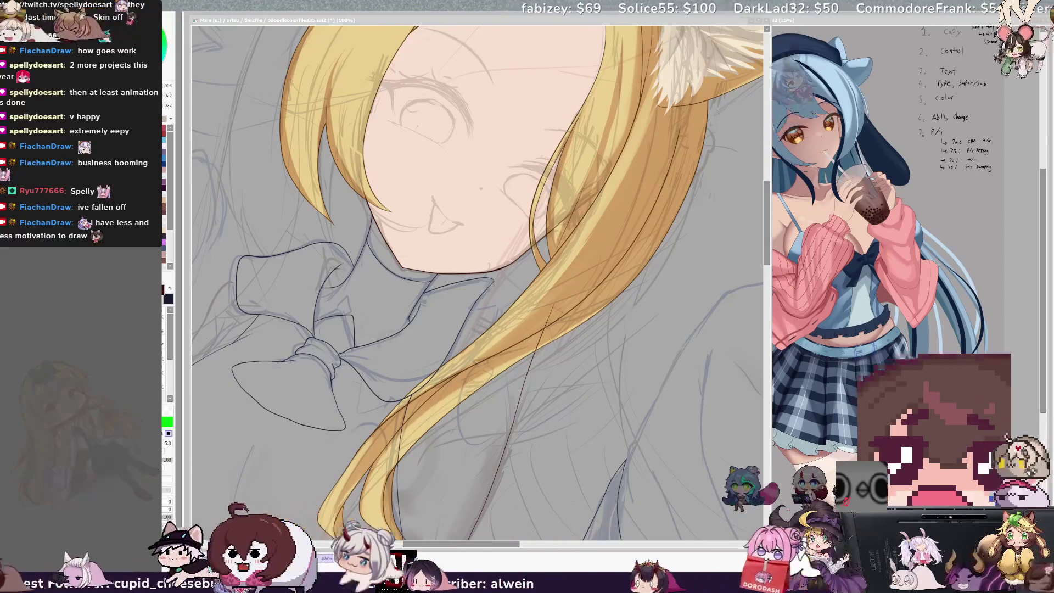
- Ink the face, chin and hair with the size 20 and size 5 brushes, mirror-check, and zoom out
key(Delete)
key(Delete)
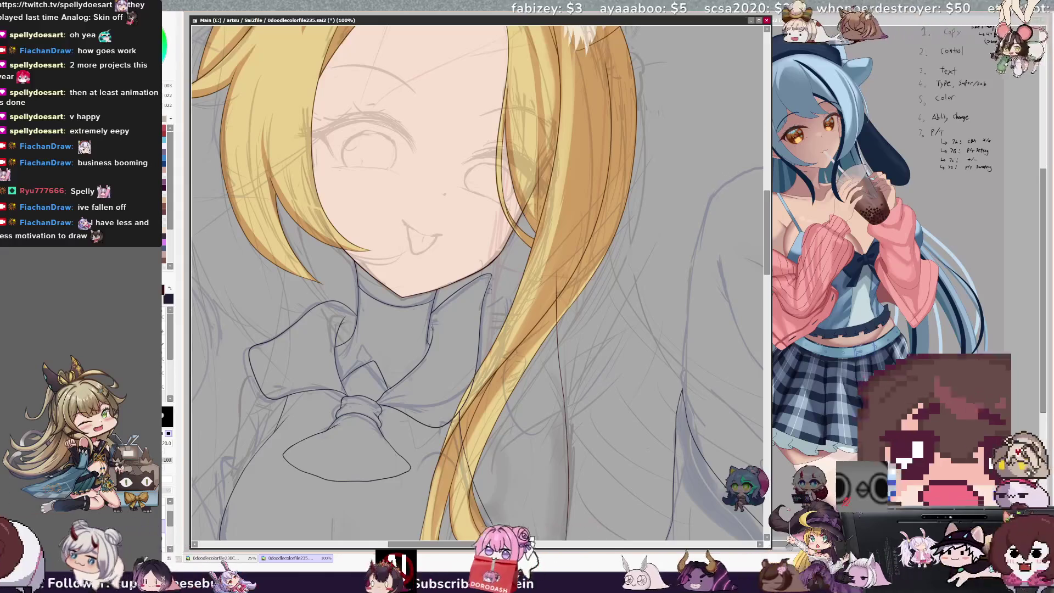
key(n)
key(e)
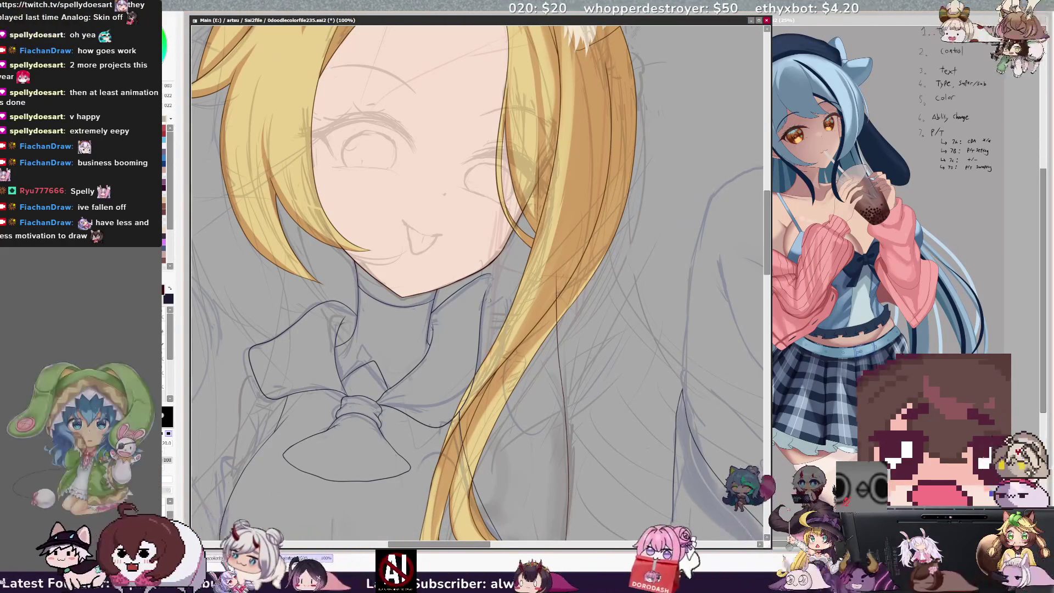
key(n)
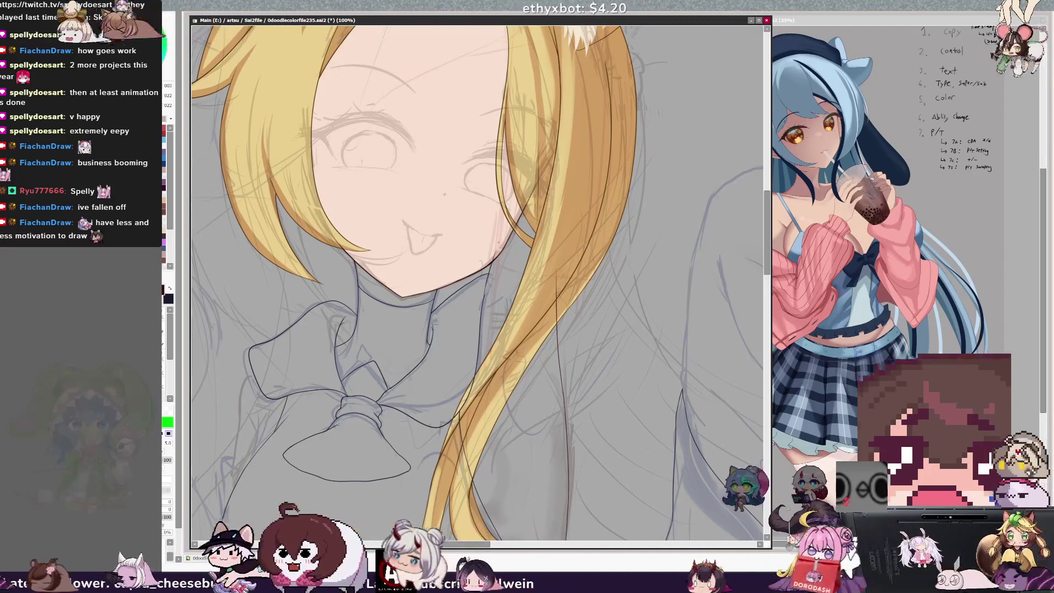
key(h)
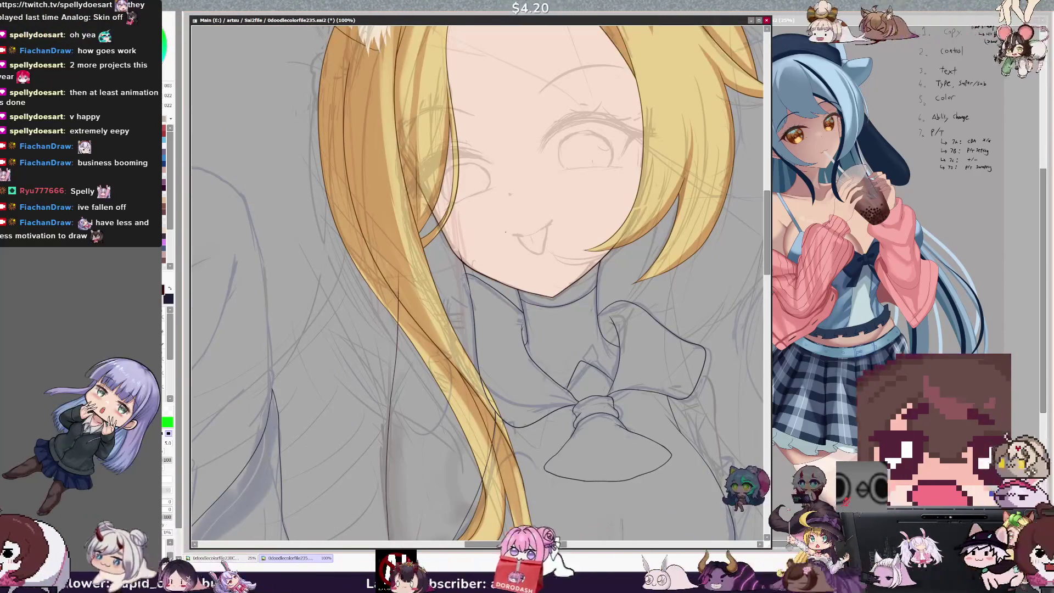
key(e)
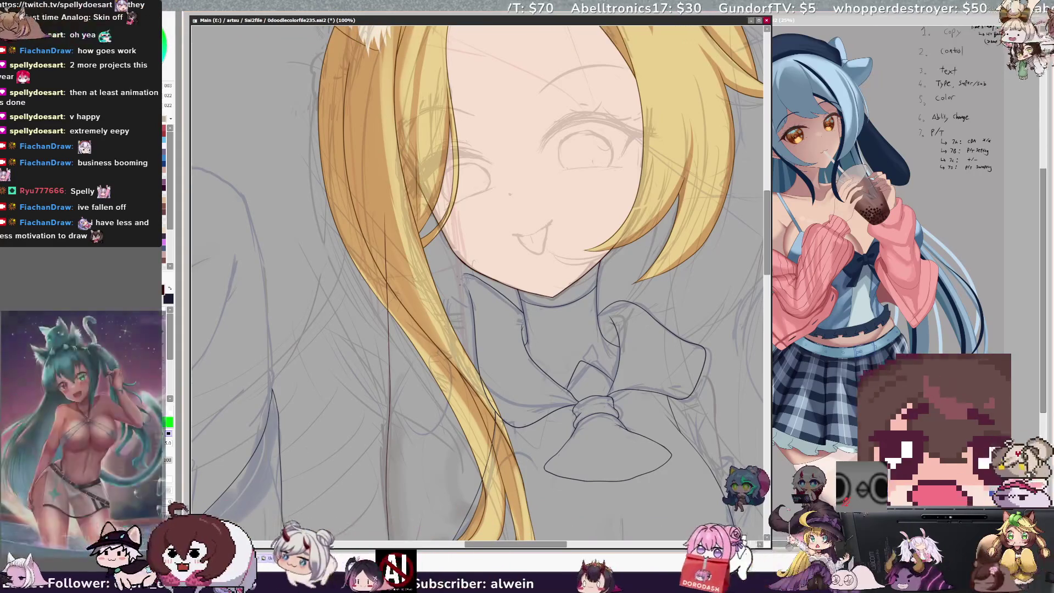
key(ctrl+minus)
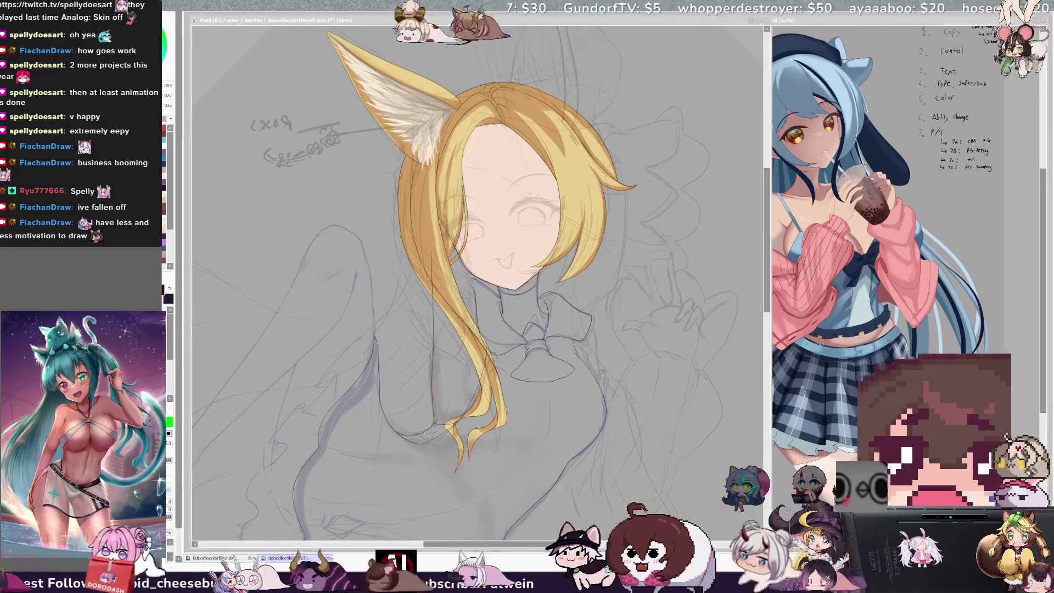
- Unflip, zoom in, and ink the hair strand with the black lineart brush, tilting then straightening the view
key(h)
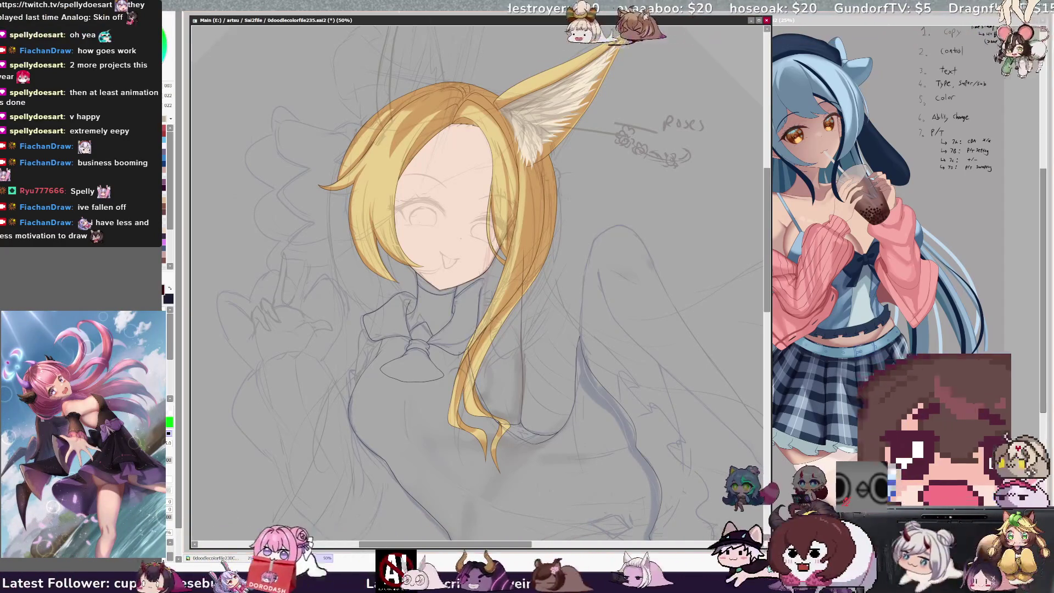
key(ctrl+plus)
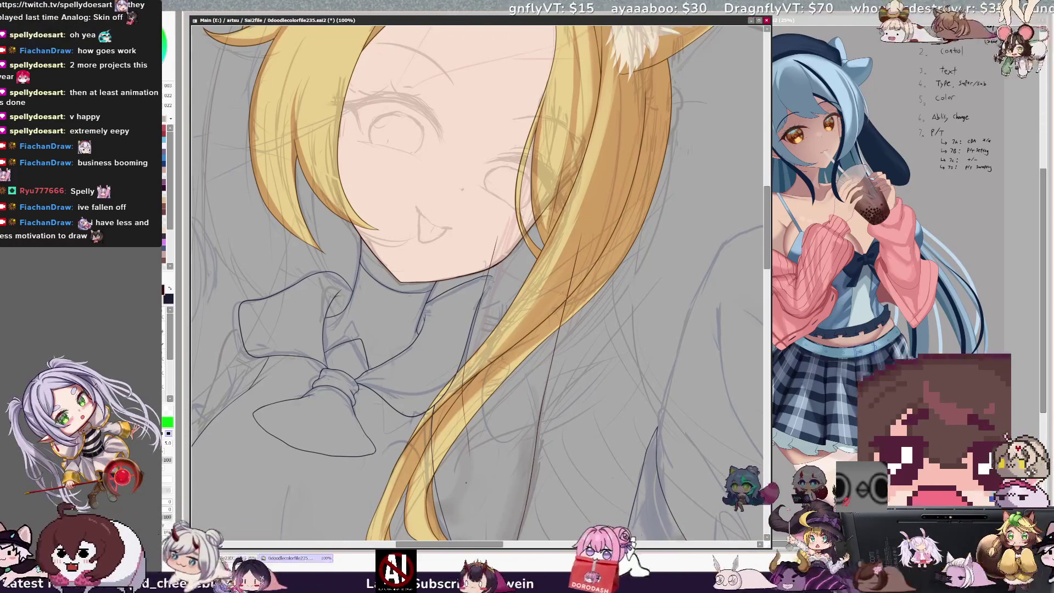
key(e)
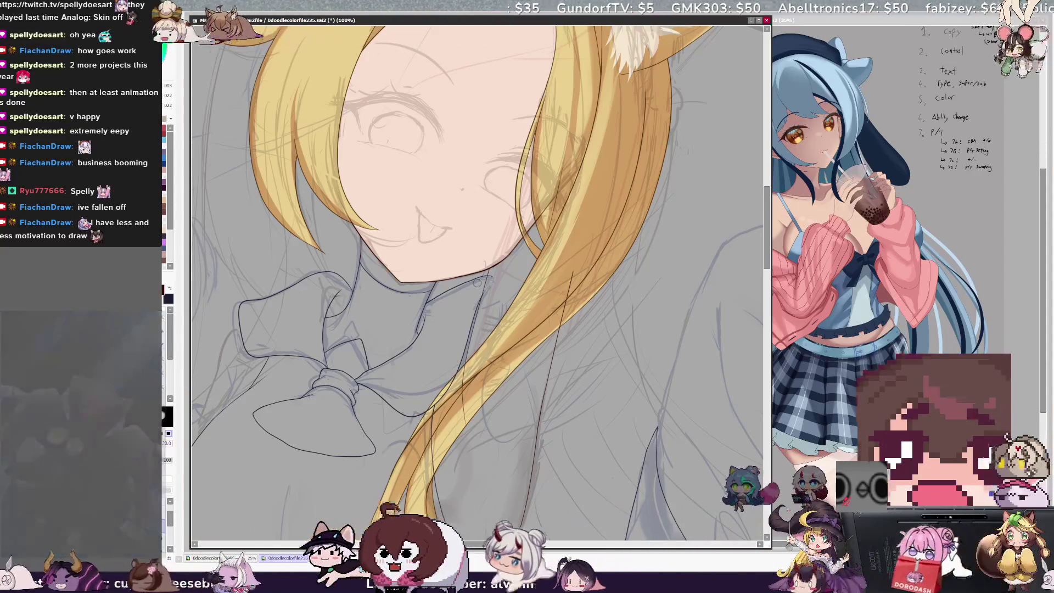
drag(477, 283, 544, 267)
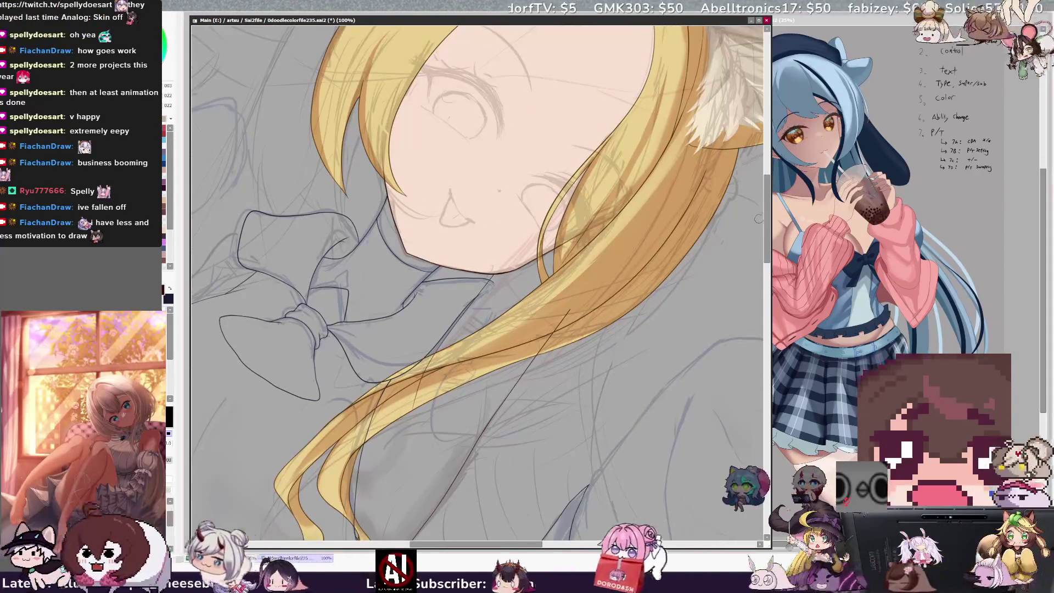
scroll(758, 219, down, 2)
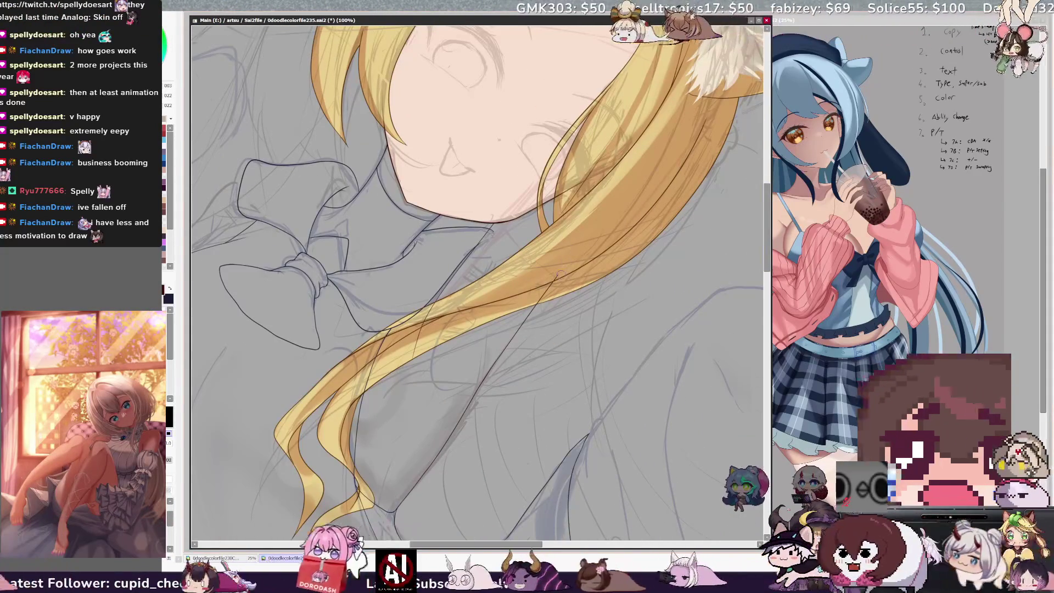
mouse_move(543, 267)
mouse_down()
mouse_move(527, 272)
mouse_move(547, 263)
mouse_up()
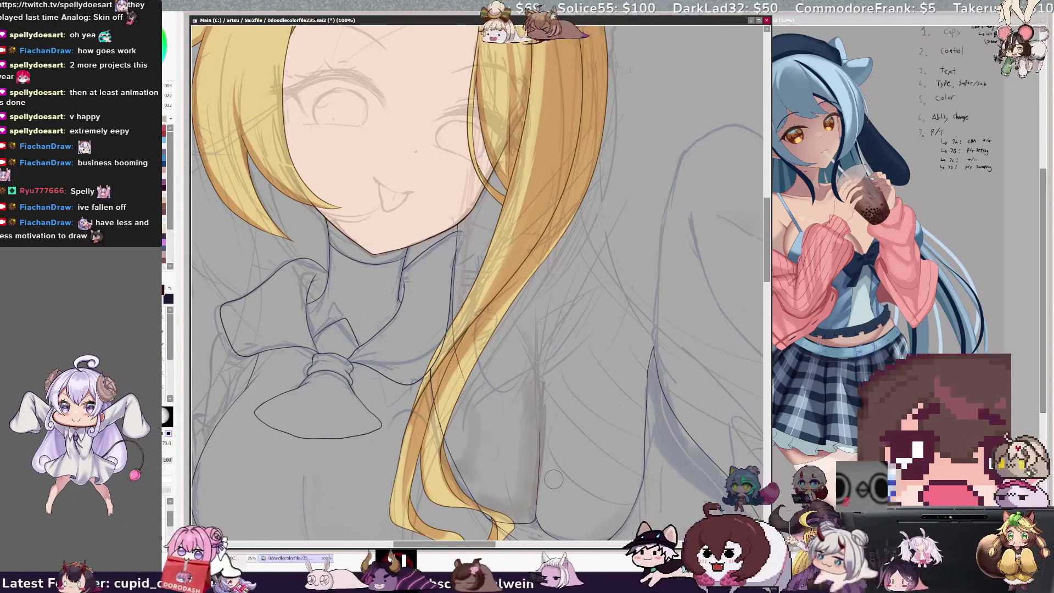
- Select the fine size 5.0 tool, zoom out, pick Layer12 and mirror-check the proportions
key(n)
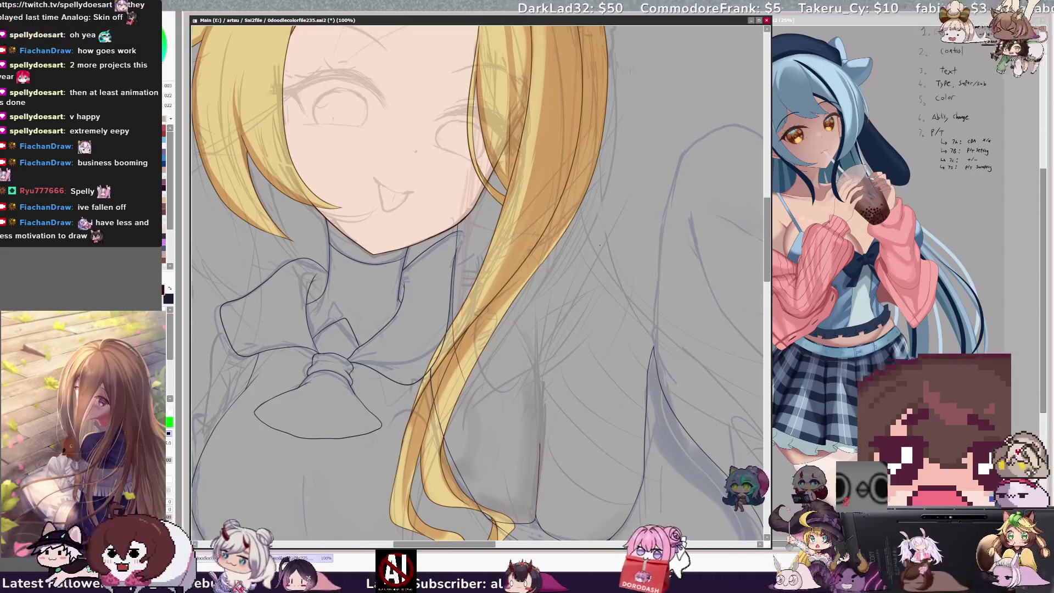
key(minus)
key(End)
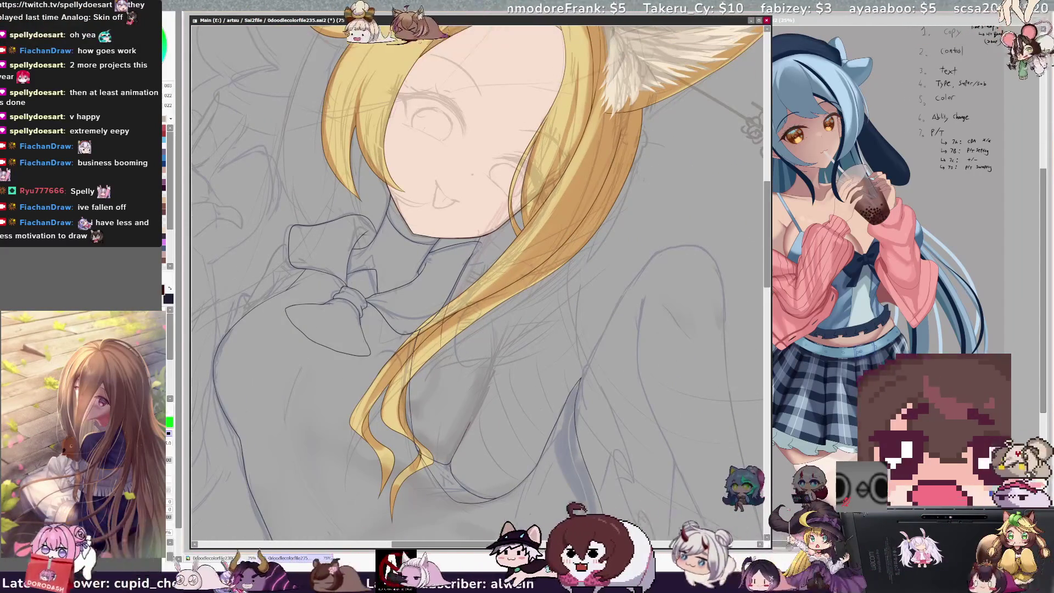
ctrl+shift+click(545, 275)
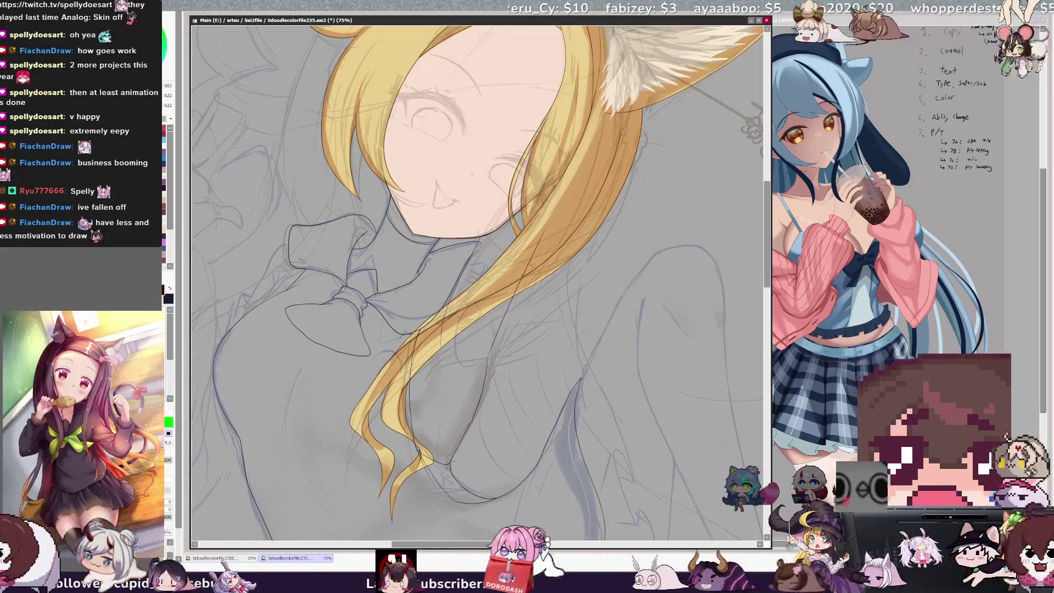
key(h)
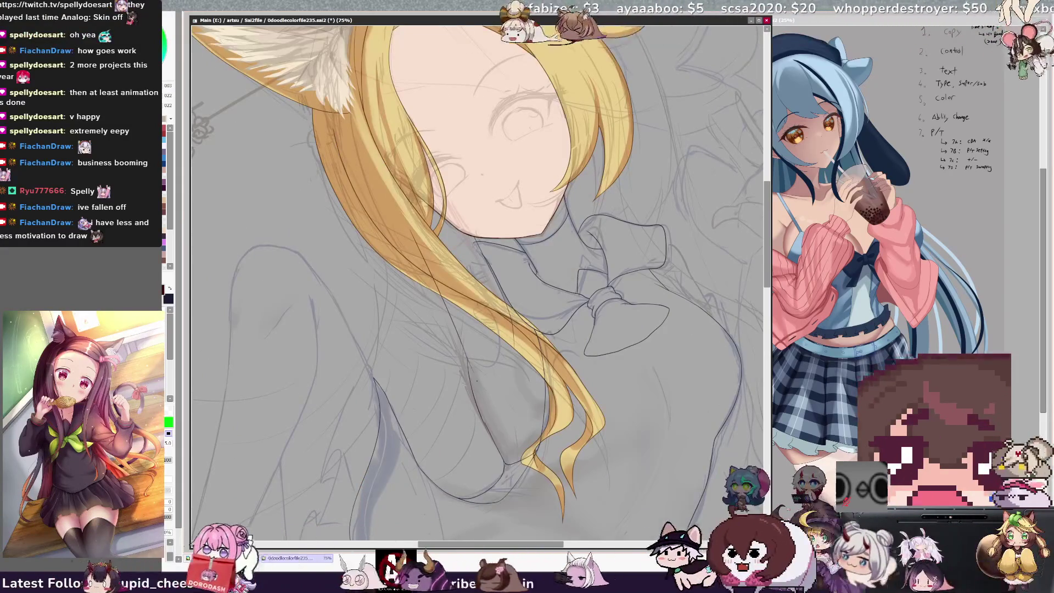
key(h)
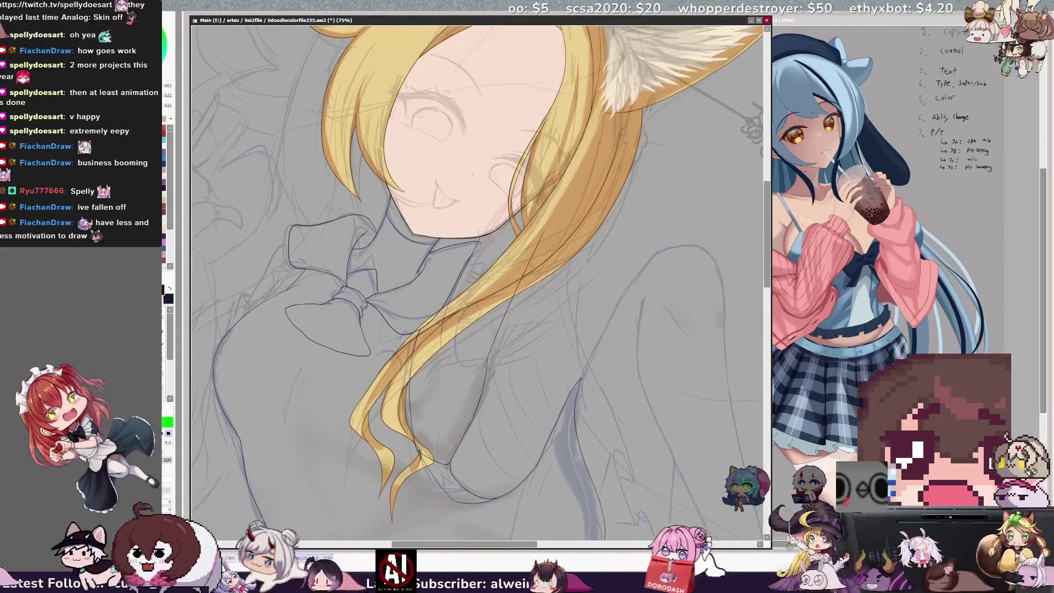
- Shrink the size 70.0 brush, return to the fine lineart pen, then mirror and straighten the view
key(e)
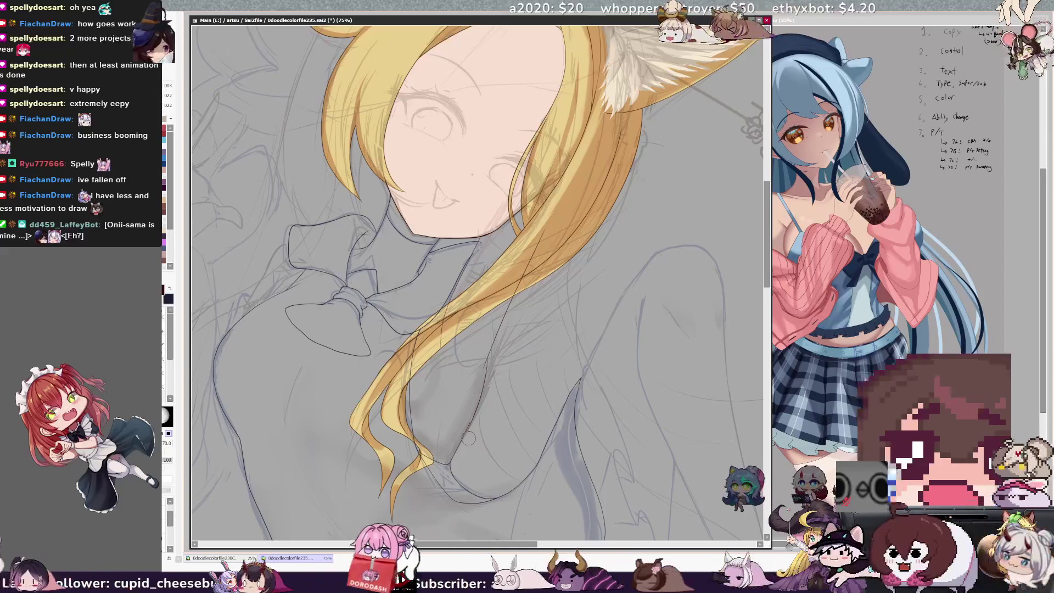
ctrl+alt+drag(446, 435, 475, 412)
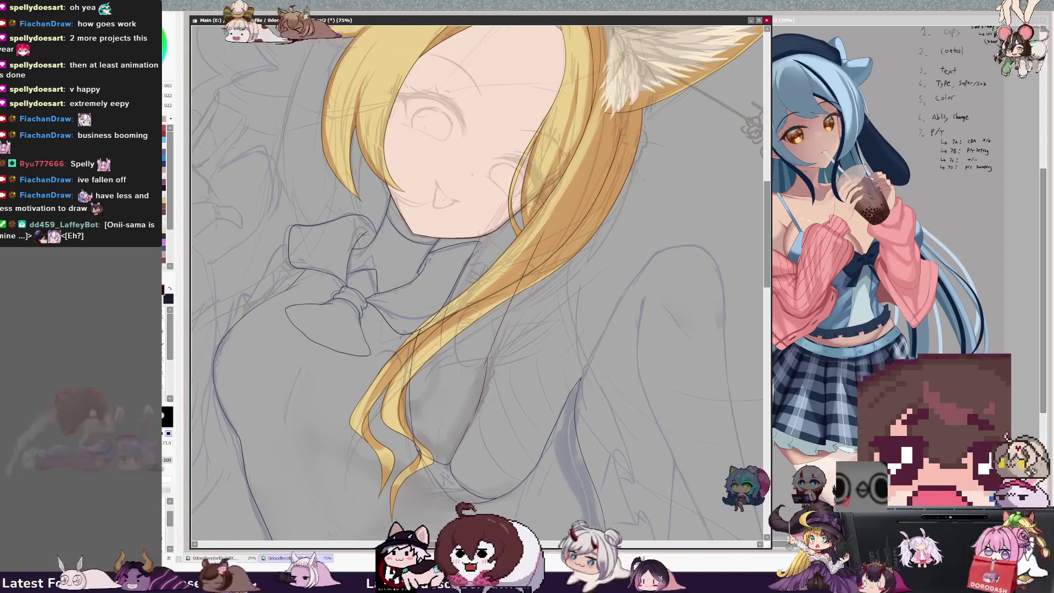
key(e)
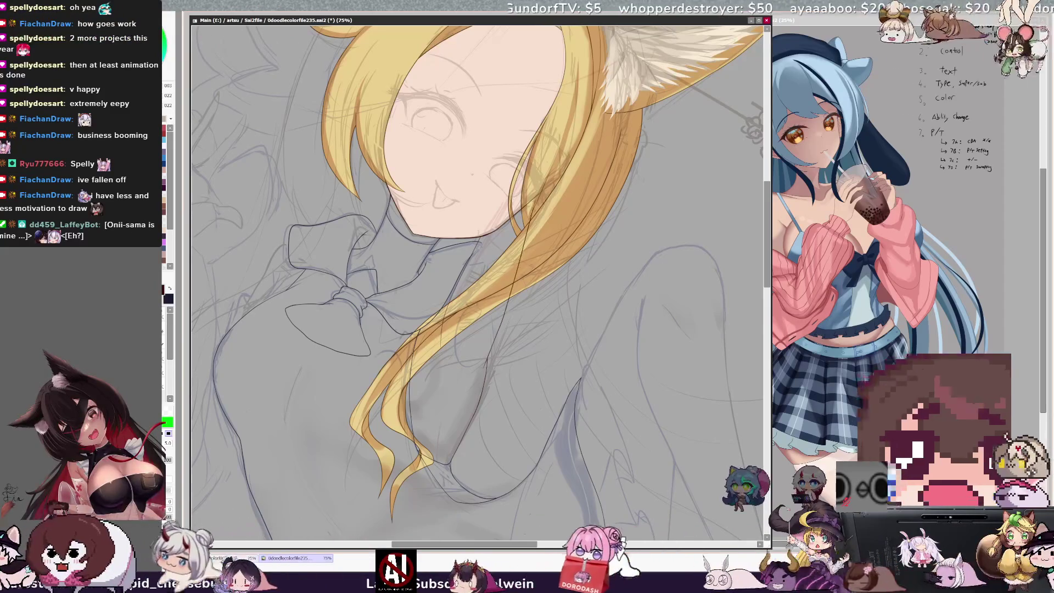
key(h)
key(Home)
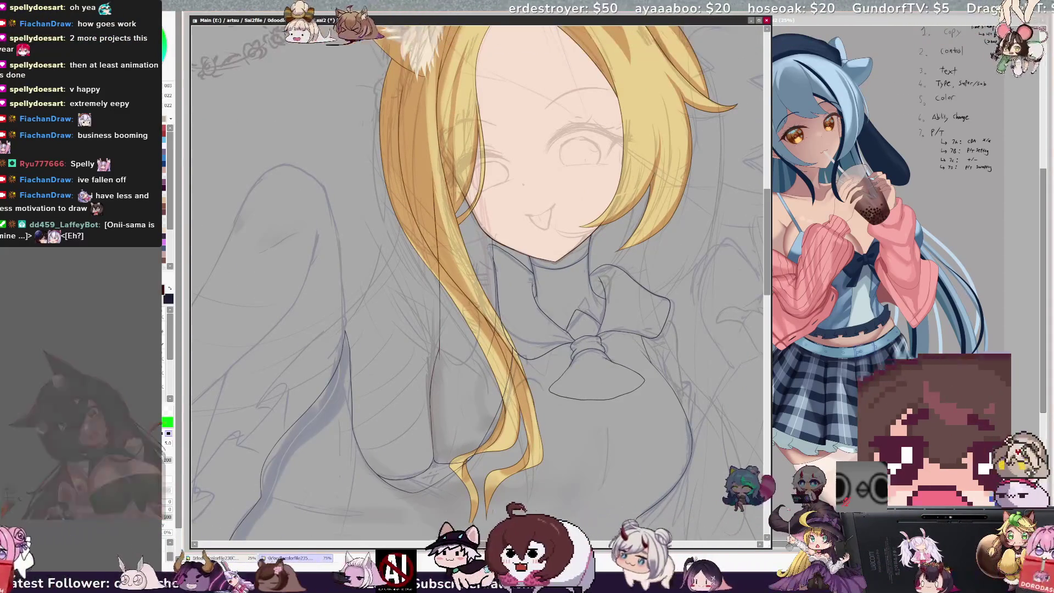
- Draw a thin dark stroke, flip the view back and scroll across the full figure
drag(440, 206, 440, 314)
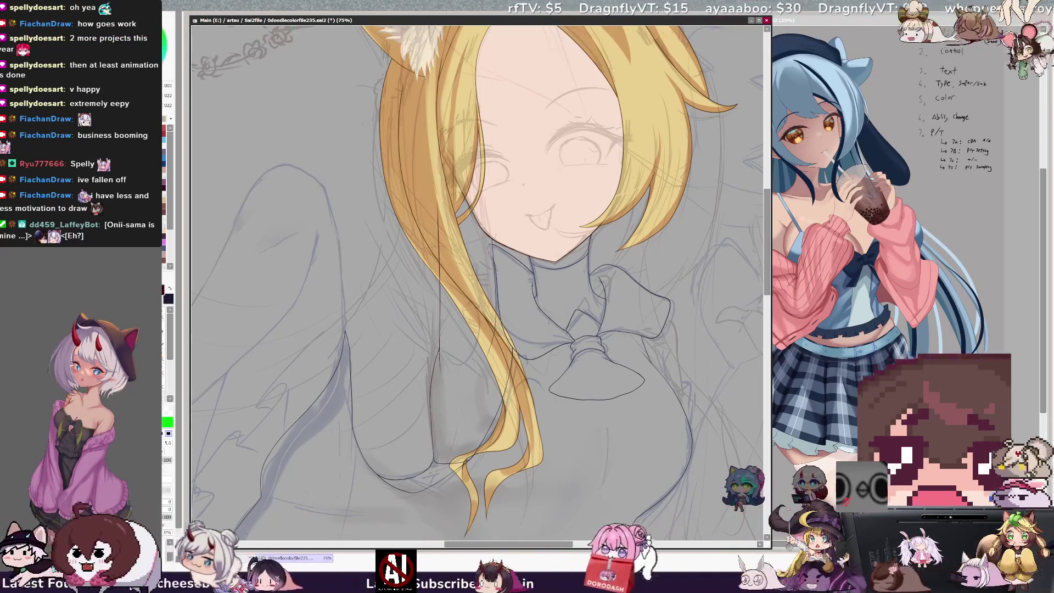
key(h)
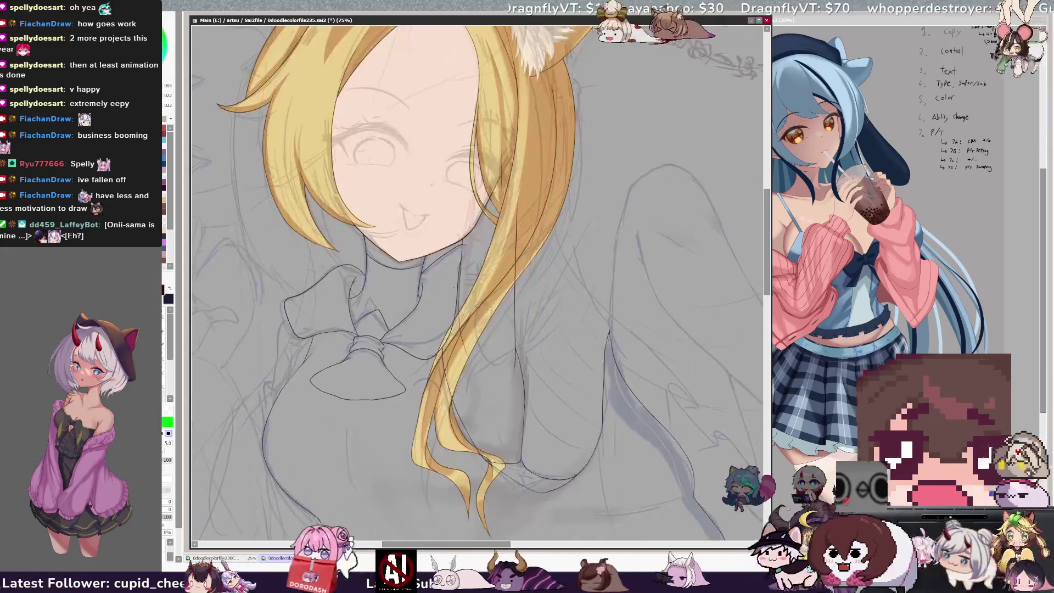
scroll(478, 285, down, 5)
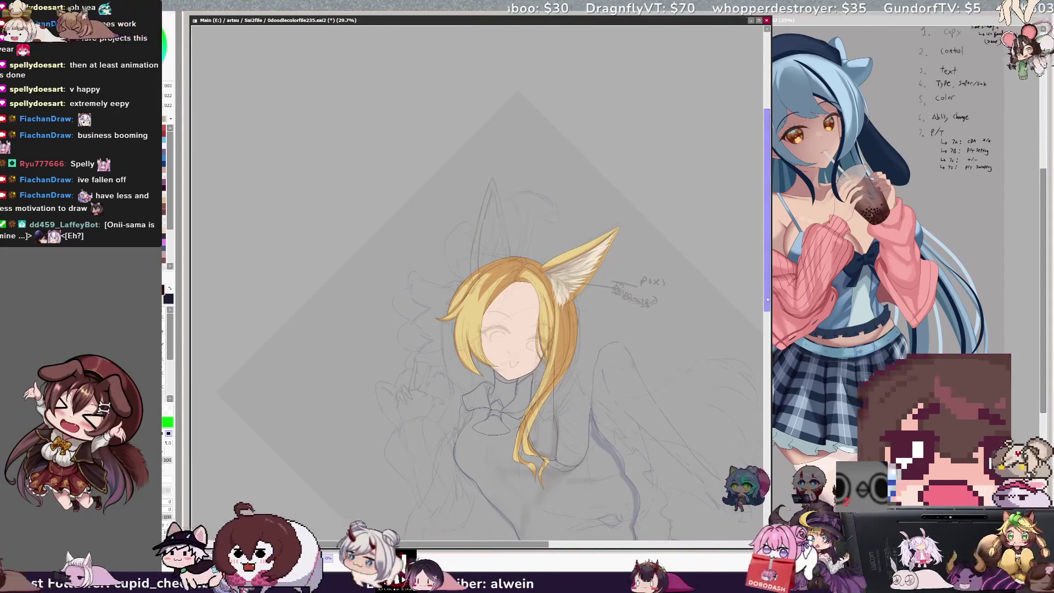
scroll(477, 285, down, 3)
scroll(478, 285, right, 3)
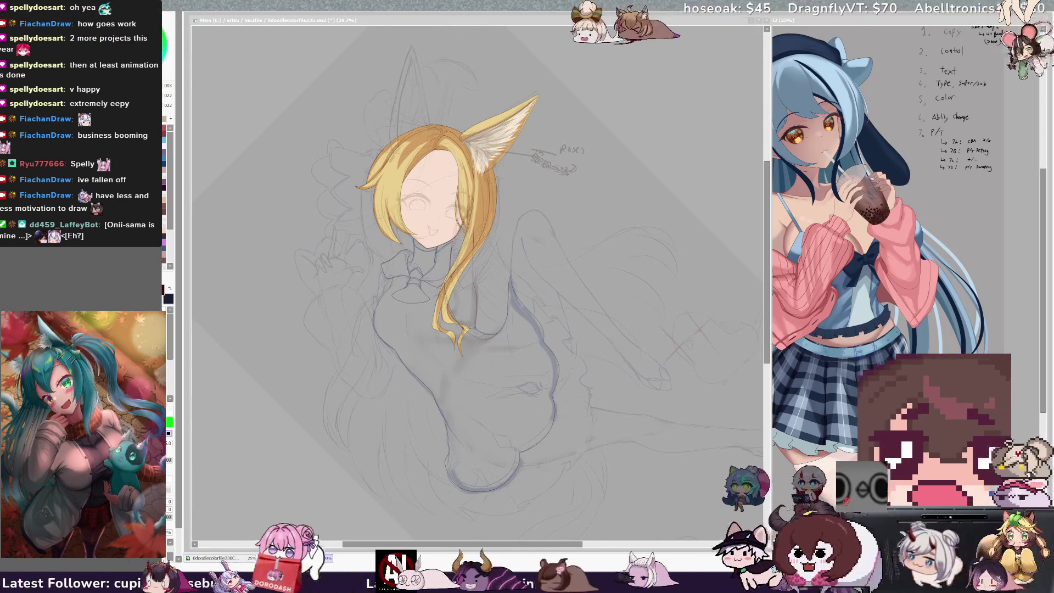
- Zoom in on the face and torso, then zoom out and tilt the view toward the lower body
key(ctrl+plus)
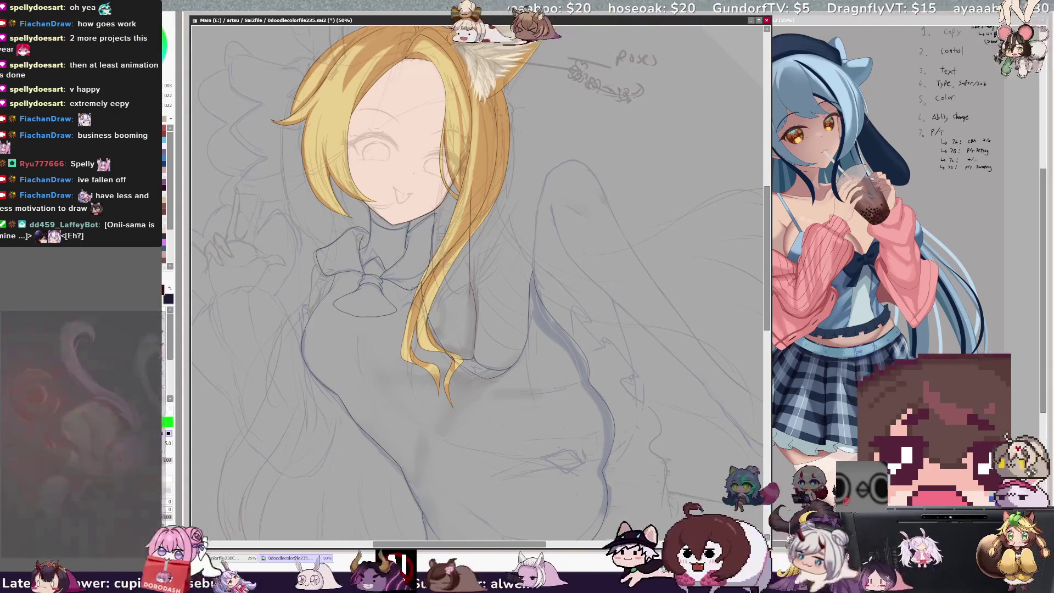
drag(767, 226, 768, 270)
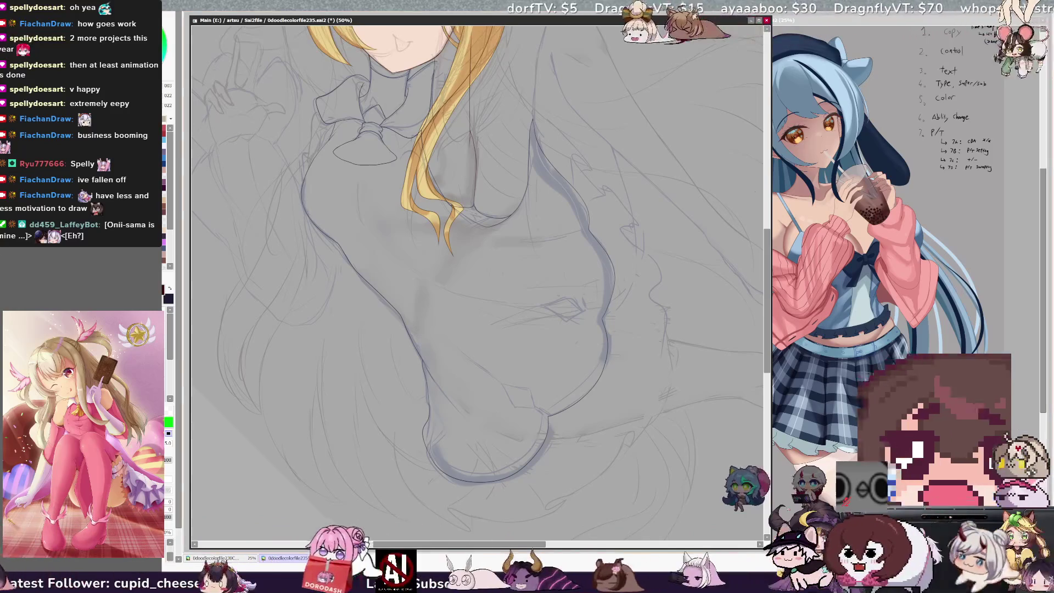
key(ctrl+minus)
key(End)
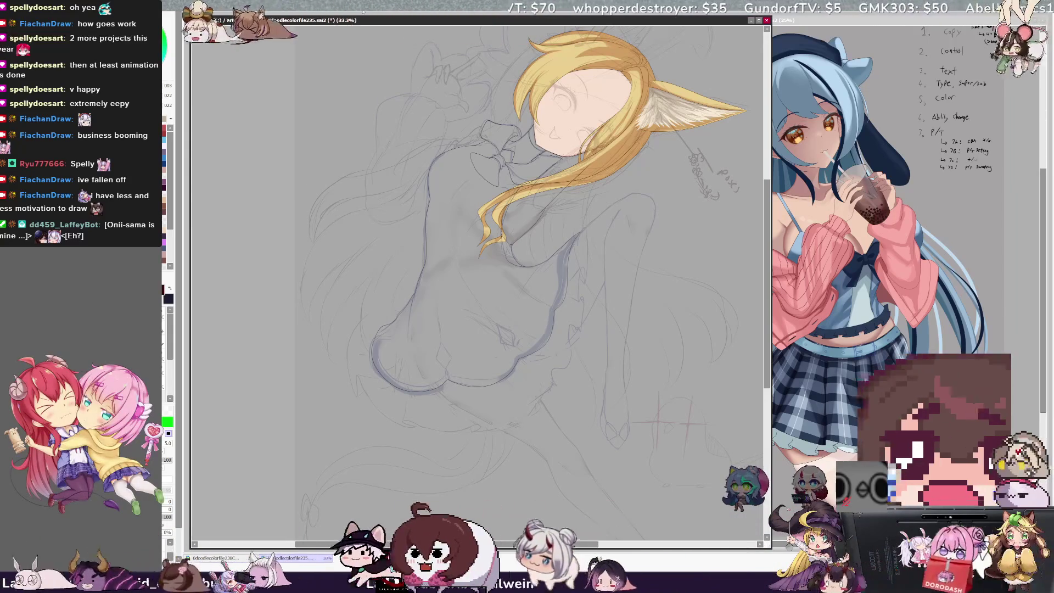
drag(770, 272, 765, 325)
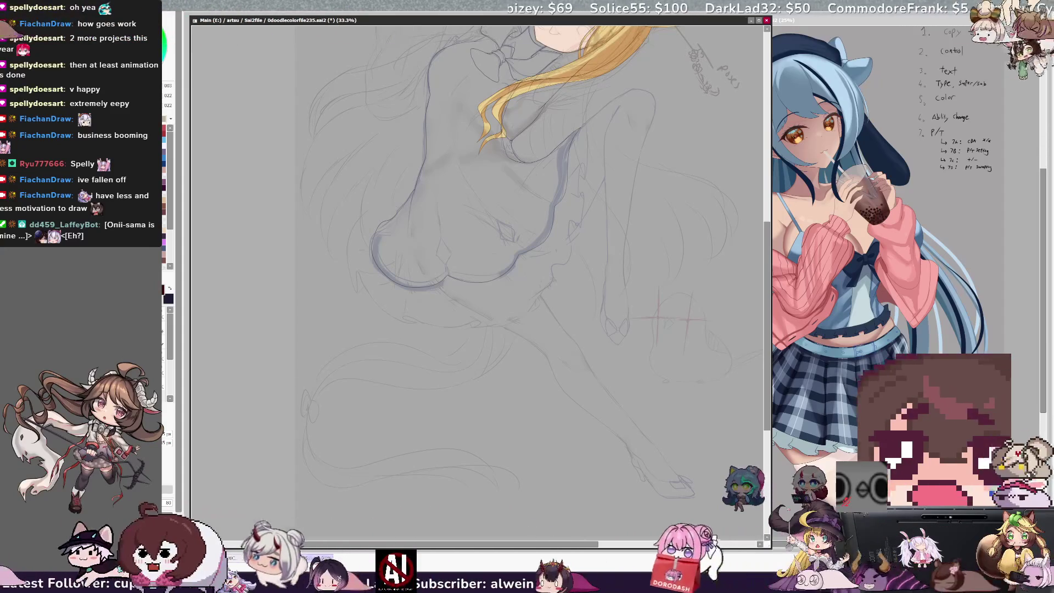
- Mirror the view, straighten and zoom in on the legs, and ink the inner leg line
key(h)
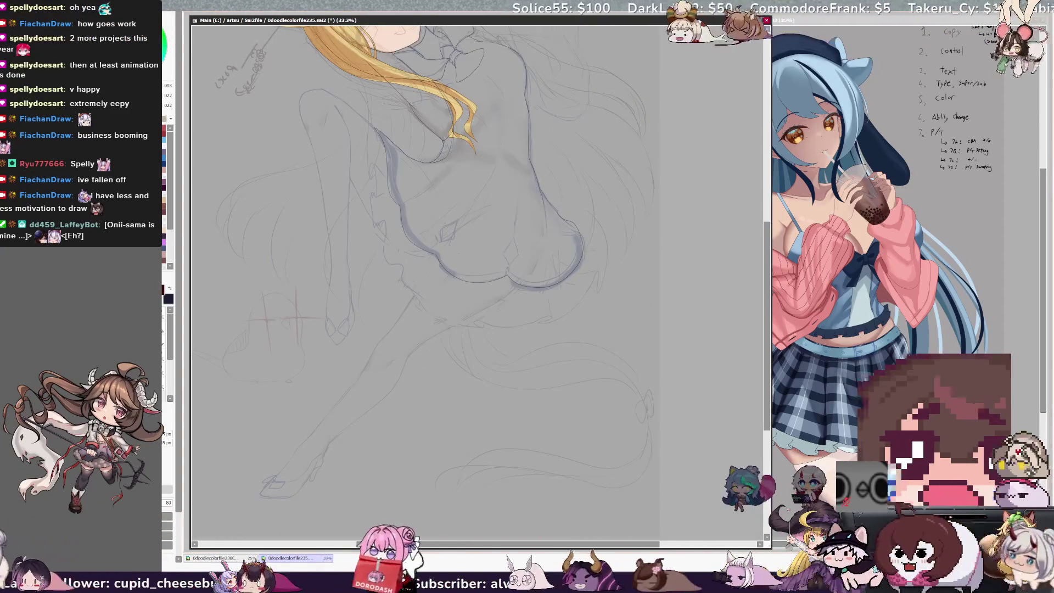
key(Delete)
key(ctrl+plus)
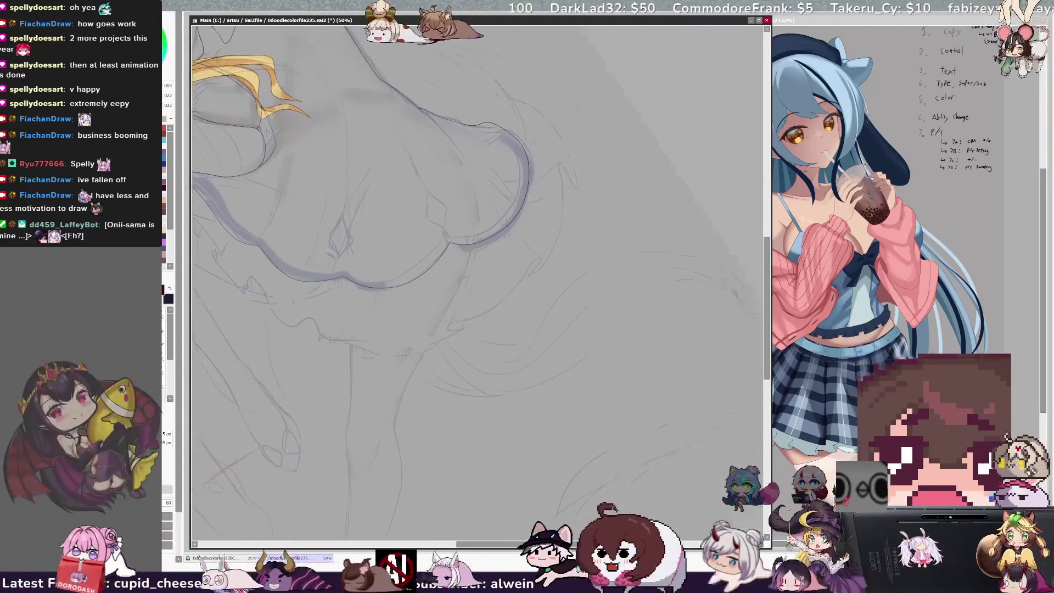
drag(494, 545, 559, 550)
drag(767, 276, 768, 301)
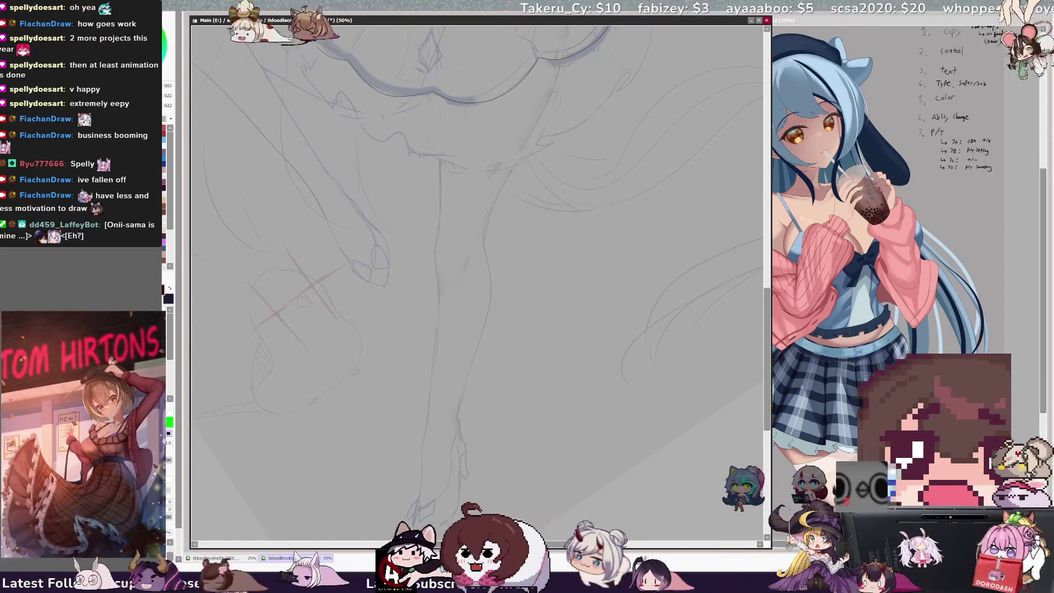
drag(439, 195, 438, 236)
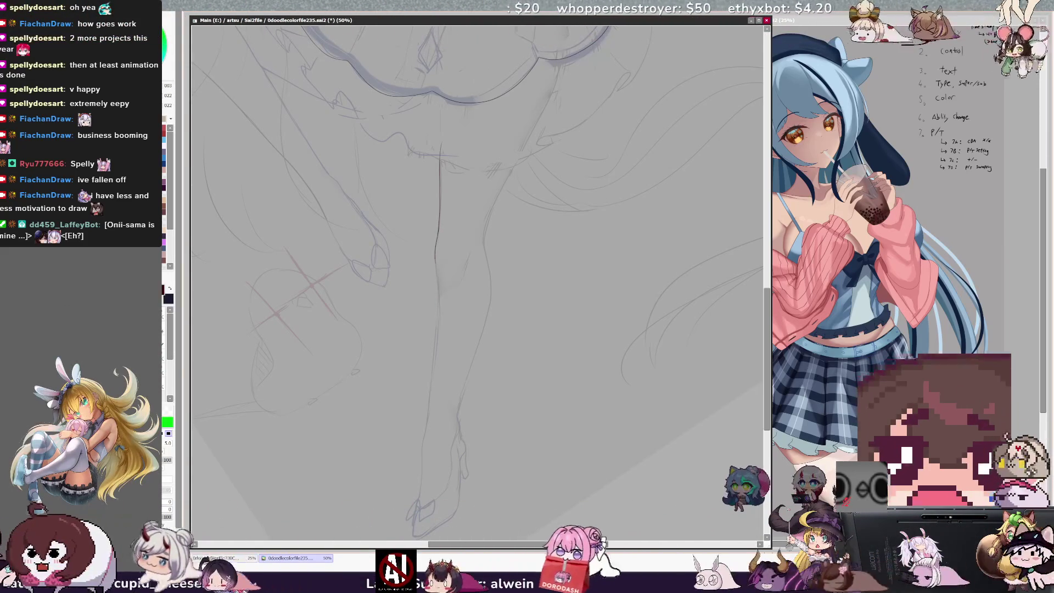
key(e)
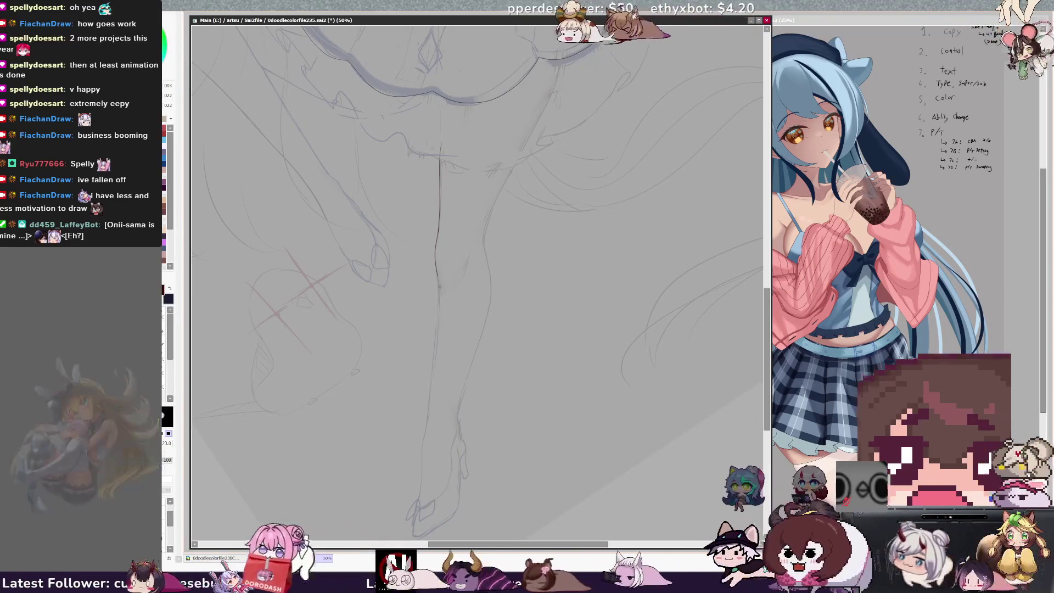
- Extend the inner leg line down toward the foot with the lineart pen
key(n)
drag(437, 274, 422, 485)
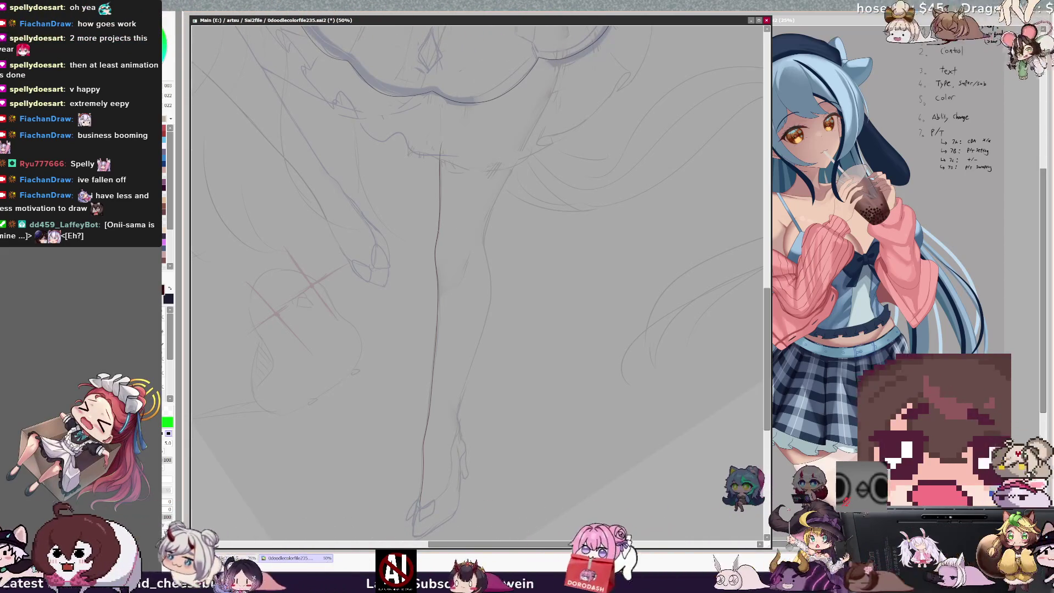
key(e)
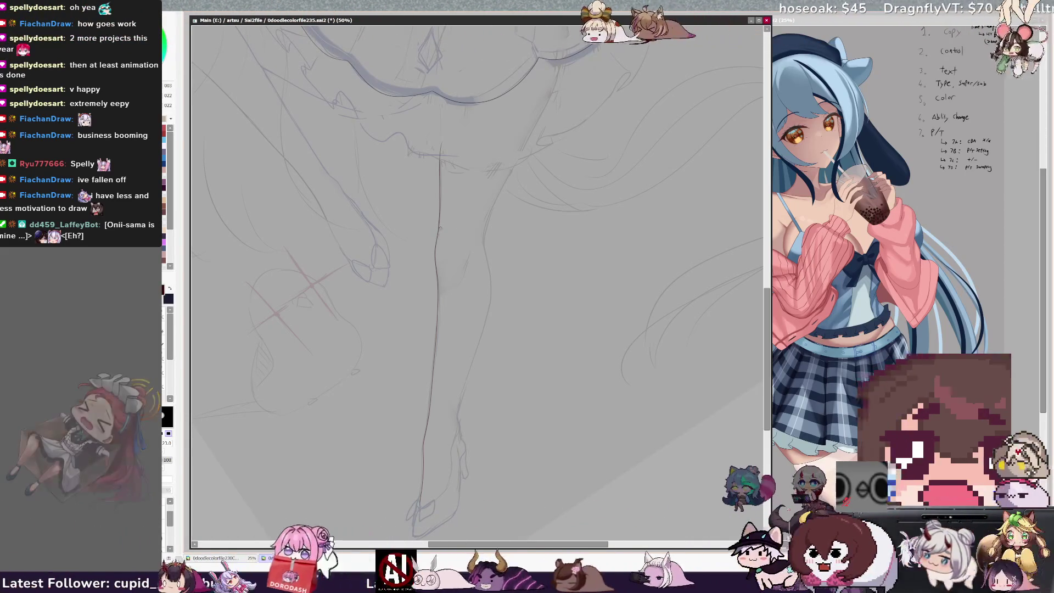
key(n)
- Trace the right leg's outline down toward the foot, undoing misplaced strokes, and touch it up
drag(518, 155, 485, 252)
key(ctrl+z)
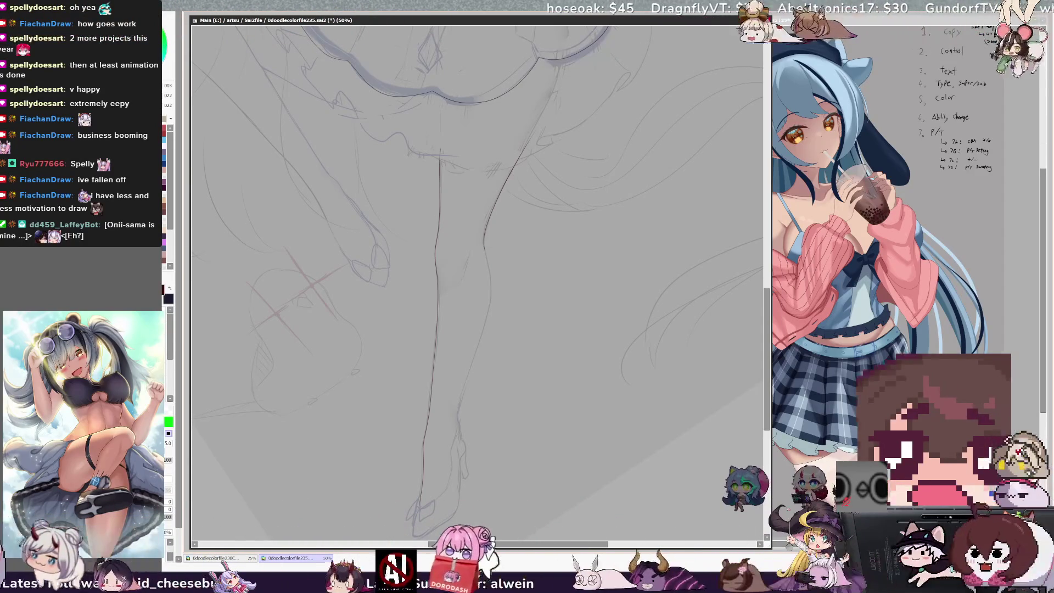
drag(488, 308, 462, 386)
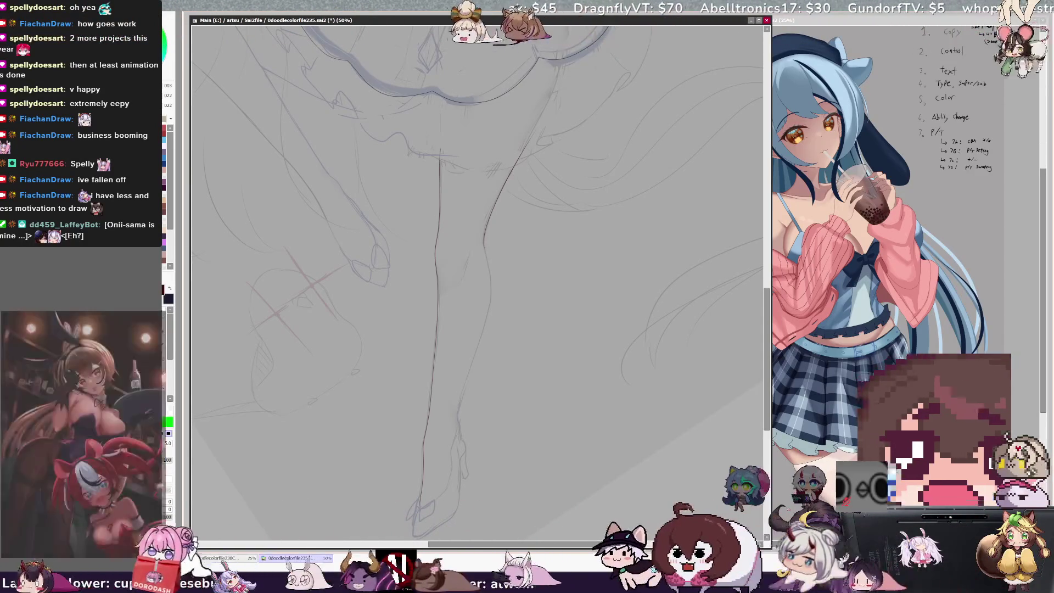
drag(489, 270, 478, 331)
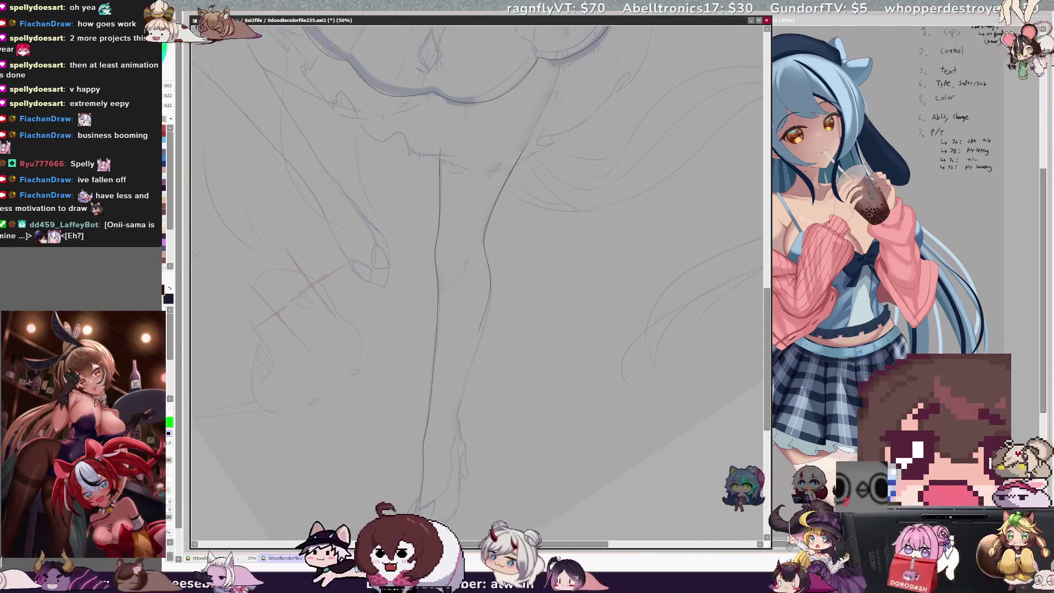
key(ctrl+z)
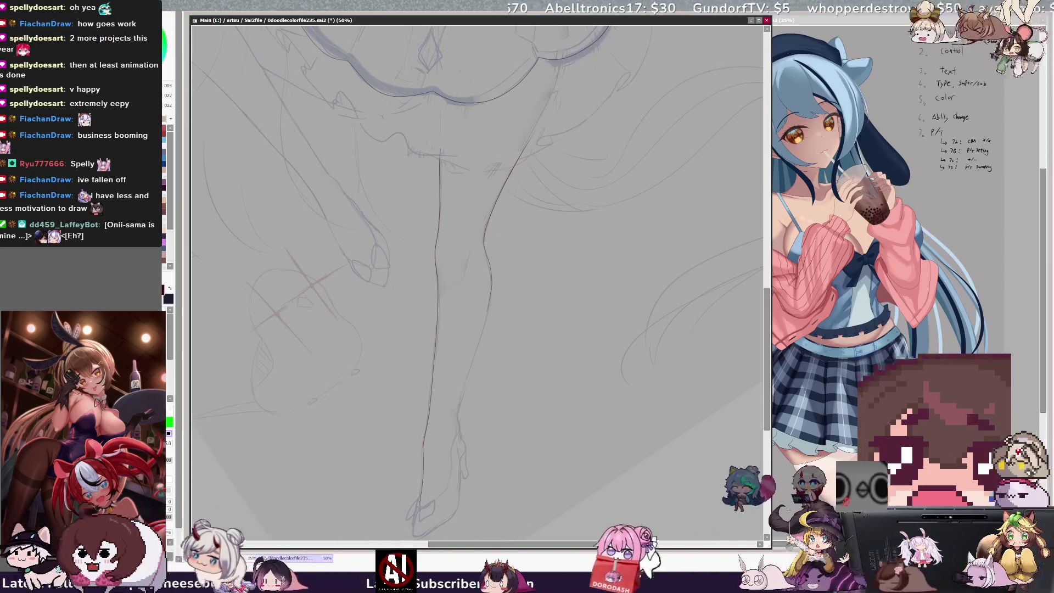
drag(484, 337, 462, 410)
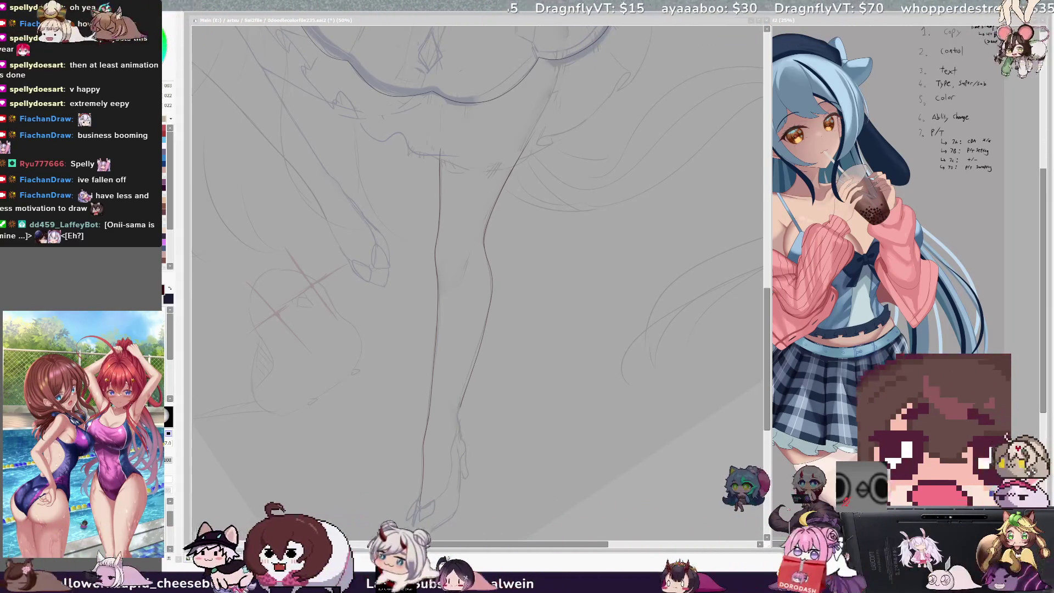
click(494, 301)
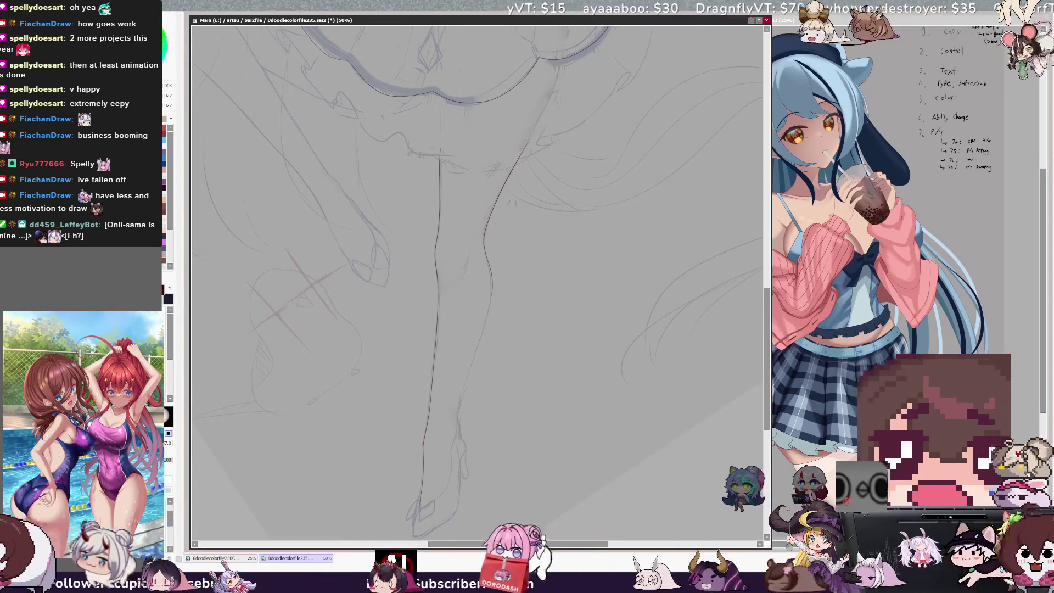
key(h)
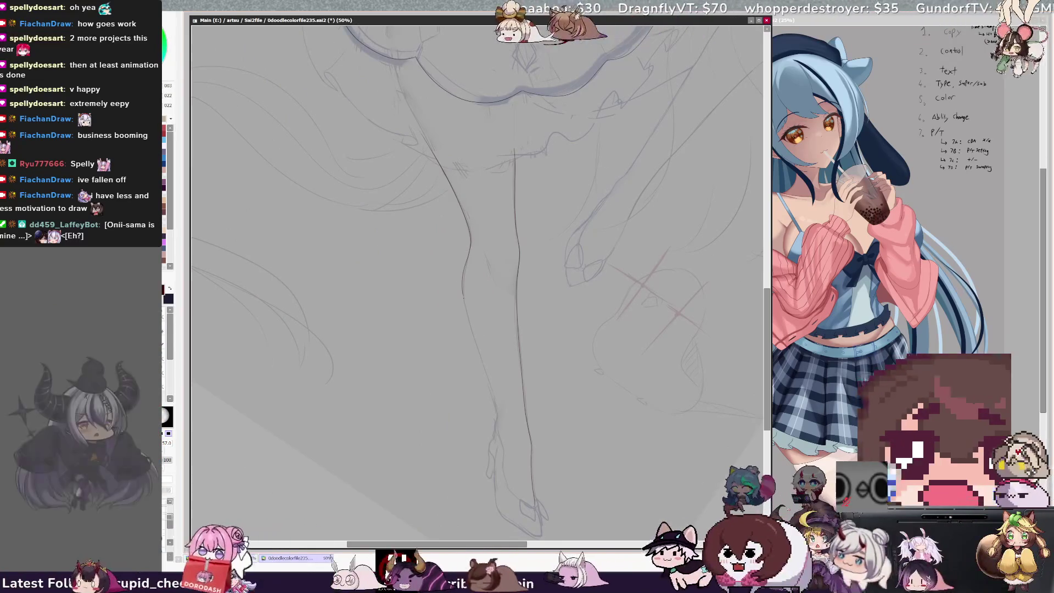
- Trace the leg's left contour with the fine size 5 pen, redrawing until it is clean
key(End)
key(End)
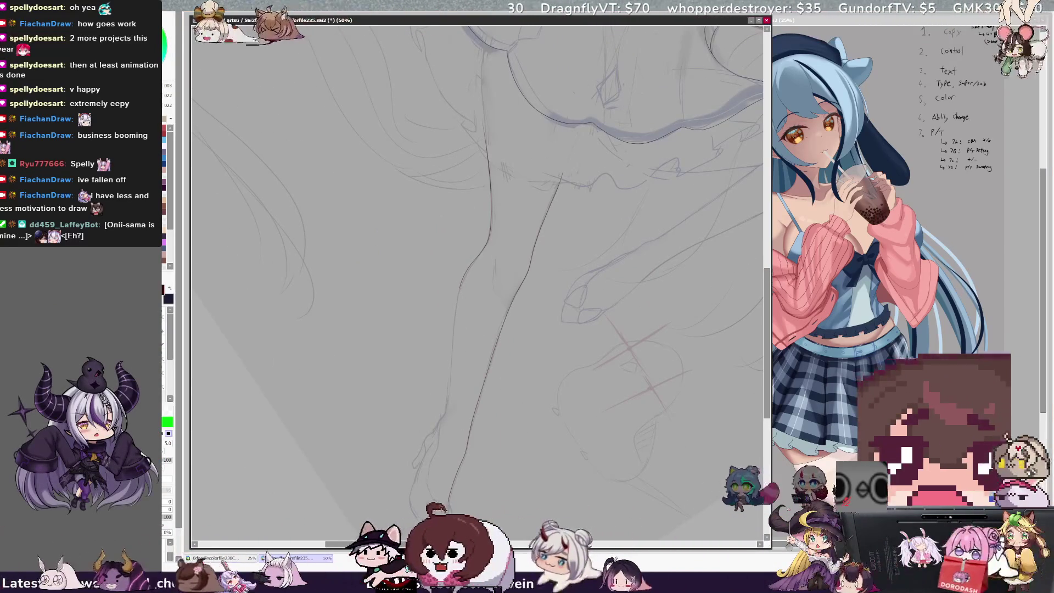
key(e)
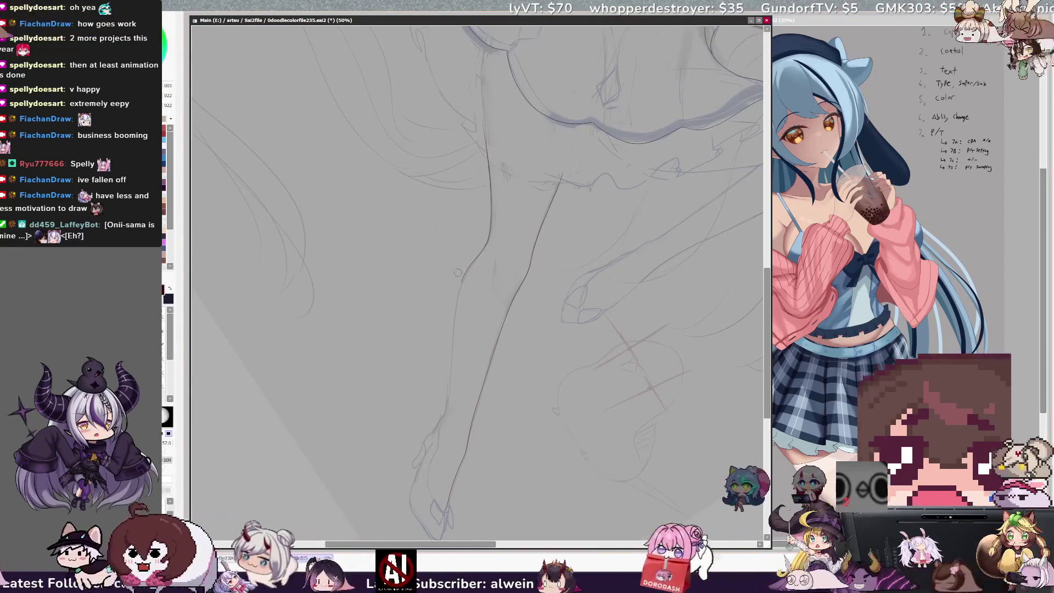
key(n)
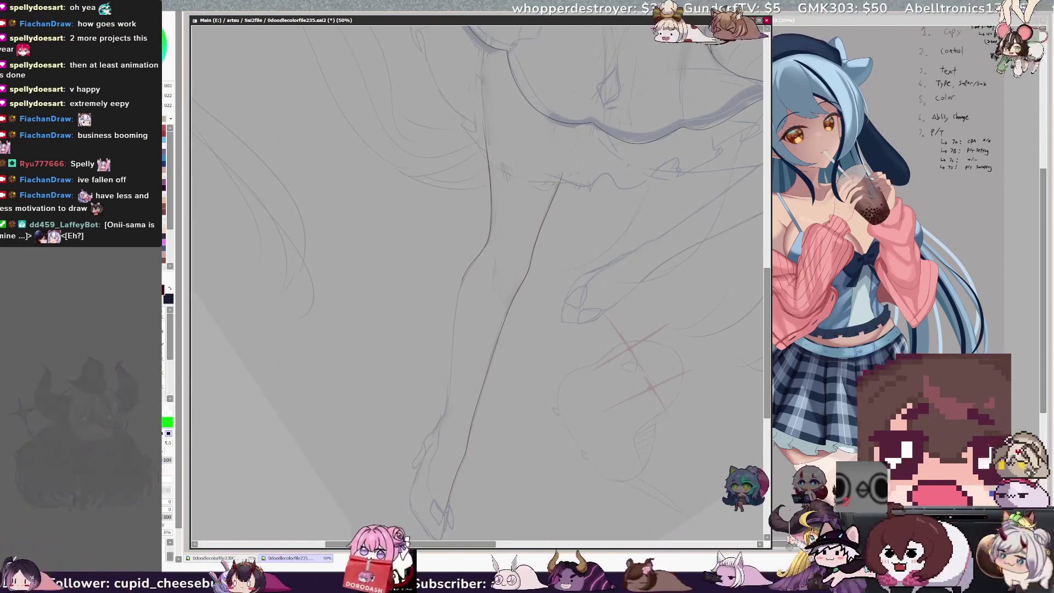
drag(460, 286, 448, 404)
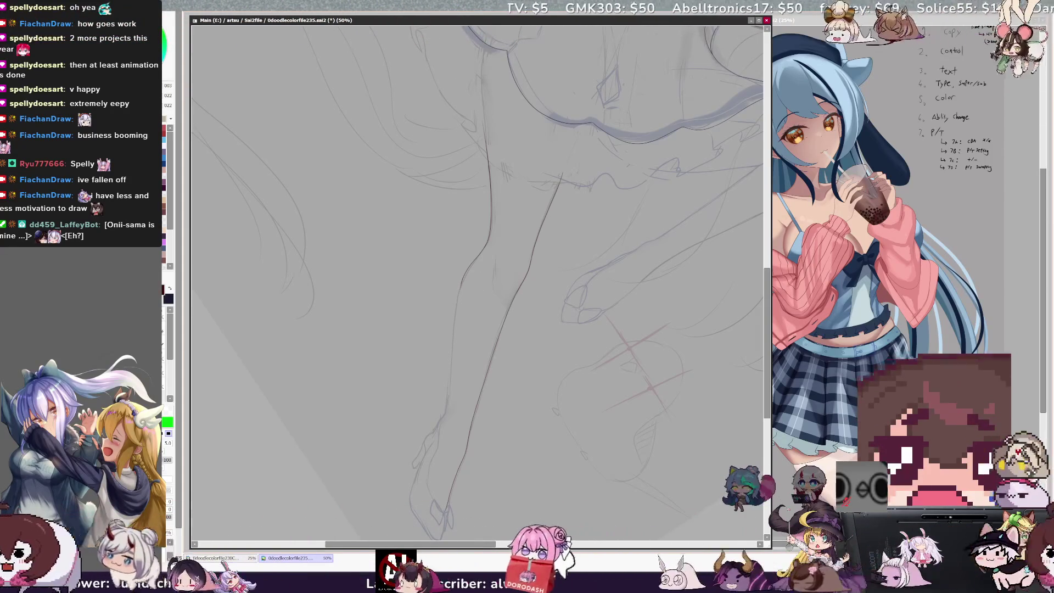
drag(454, 318, 448, 390)
key(ctrl+z)
mouse_move(477, 277)
mouse_down()
mouse_move(461, 285)
mouse_move(448, 403)
mouse_up()
key(ctrl+z)
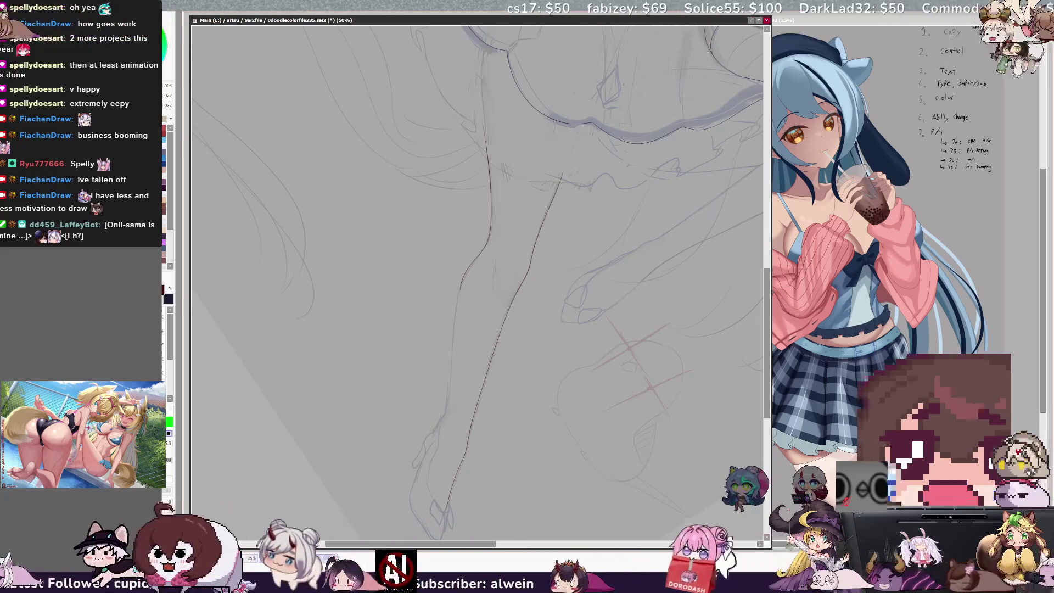
drag(450, 394, 447, 415)
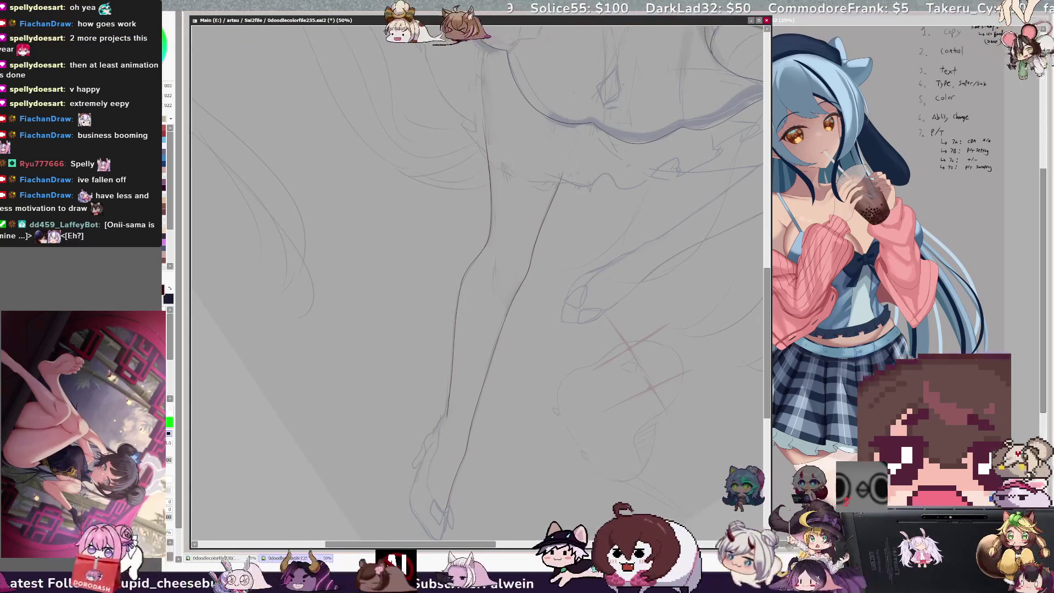
- Rotate the view so the leg stands upright, zoom in closer and enlarge the brush
key(Delete)
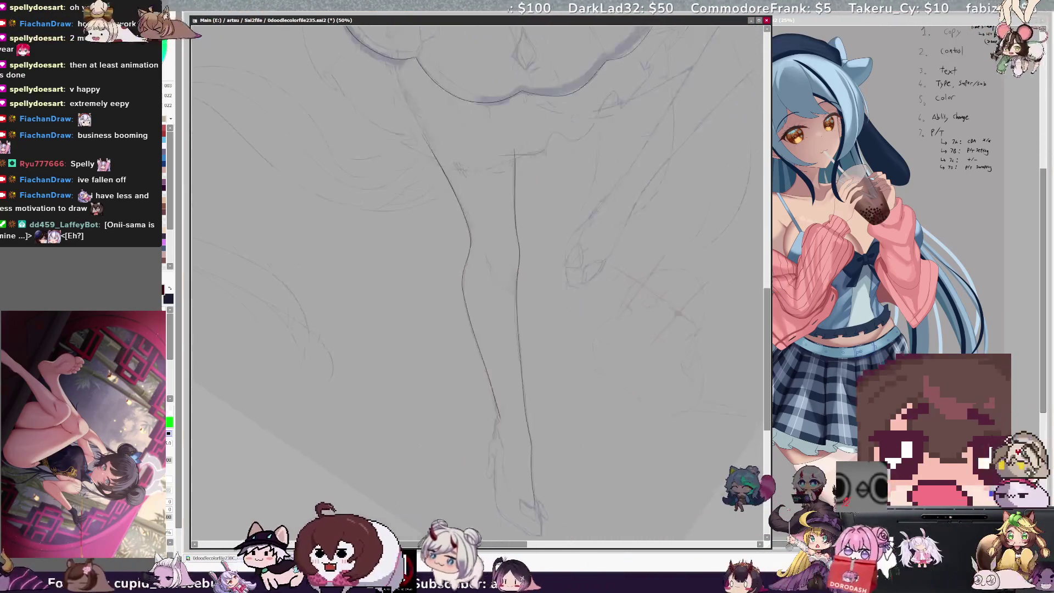
key(Delete)
key(End)
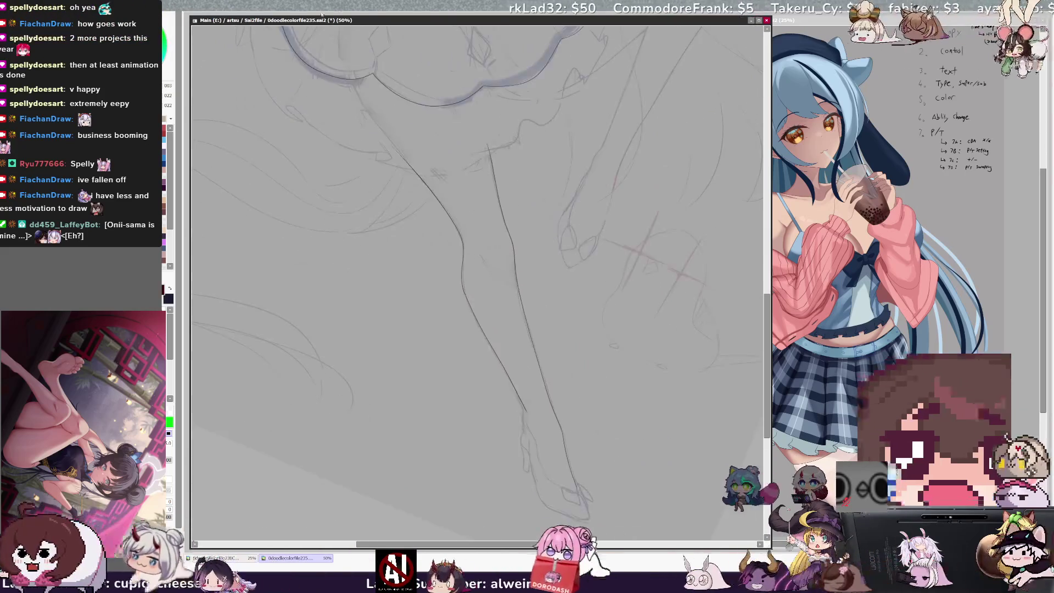
key(ctrl+plus)
drag(472, 158, 514, 206)
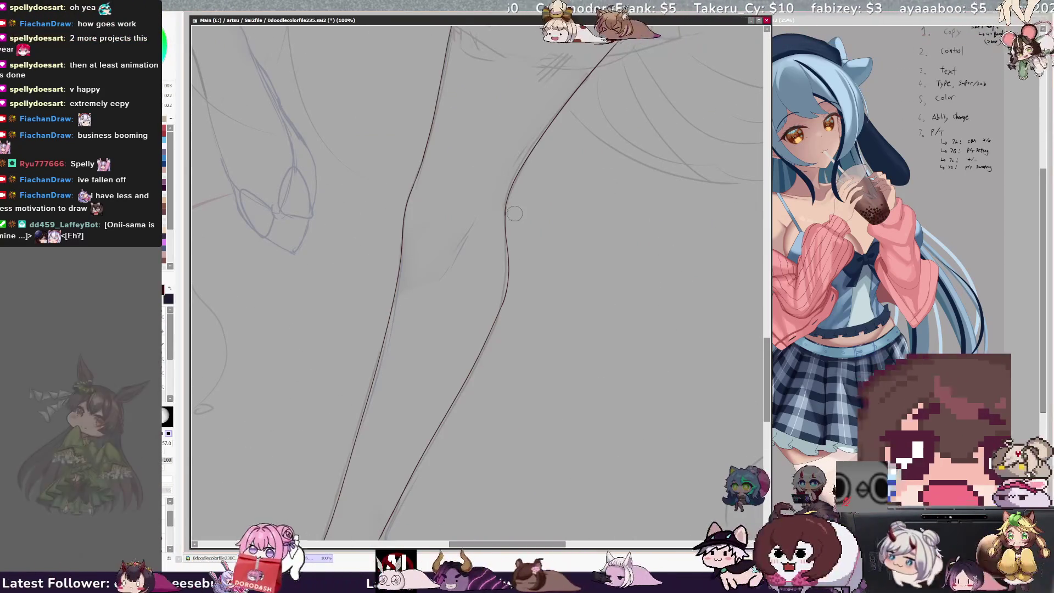
- Return to the size 5 pen, mirror-check the leg lines, flip back, and zoom out to 50%
key(e)
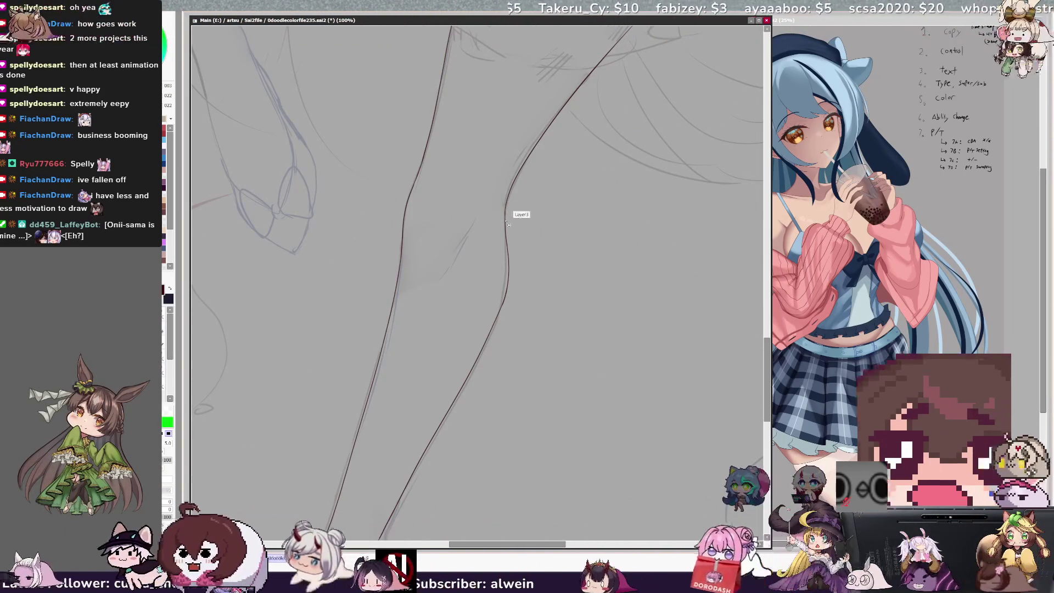
key(h)
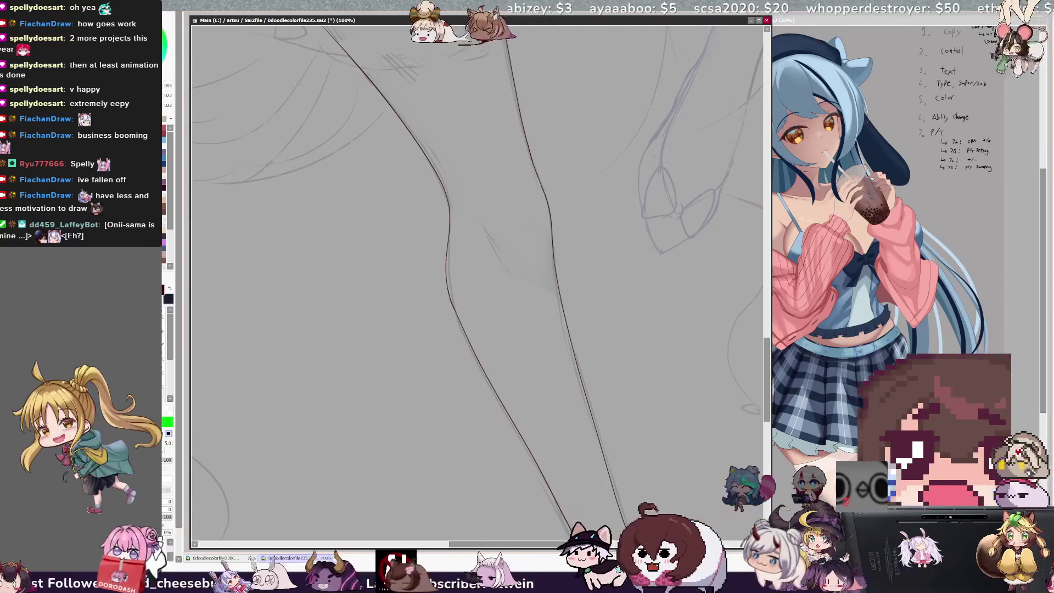
key(h)
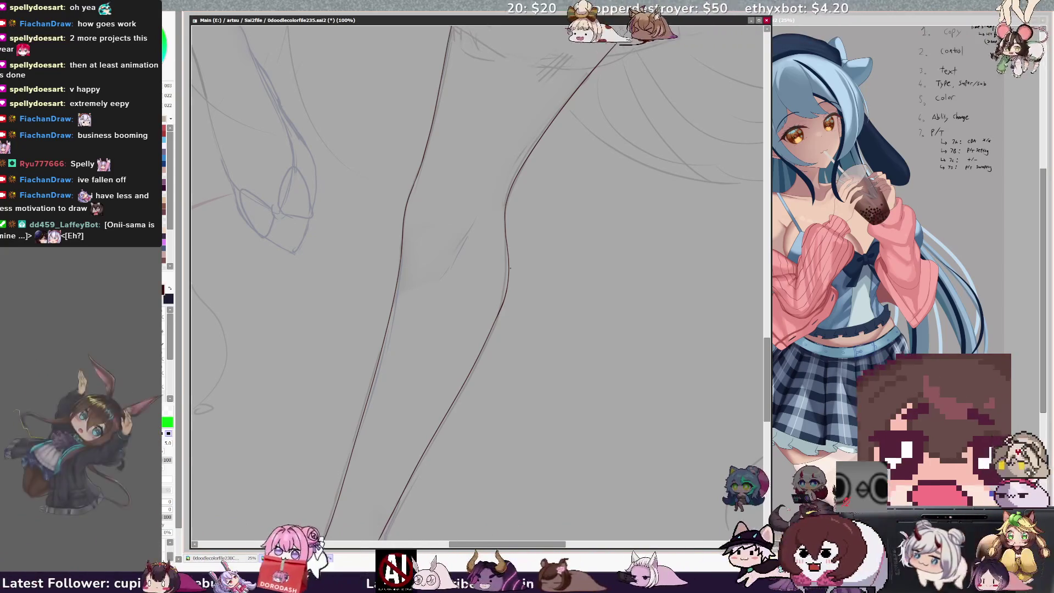
key(ctrl+minus)
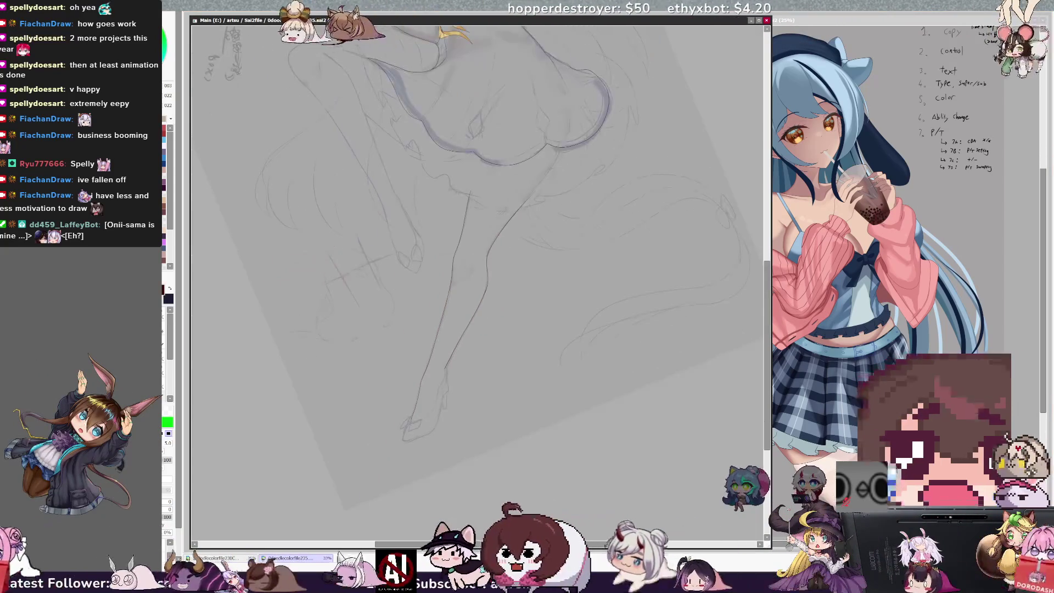
- Zoom in to 75%, undo the lower leg outline, and mirror the view to check the leg
key(ctrl+plus)
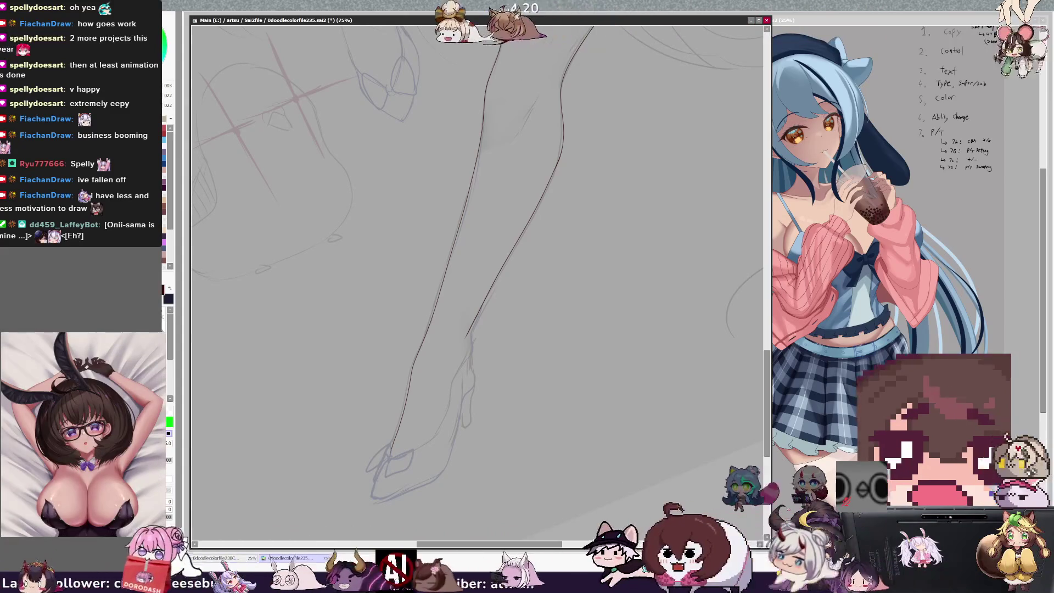
key(ctrl+z)
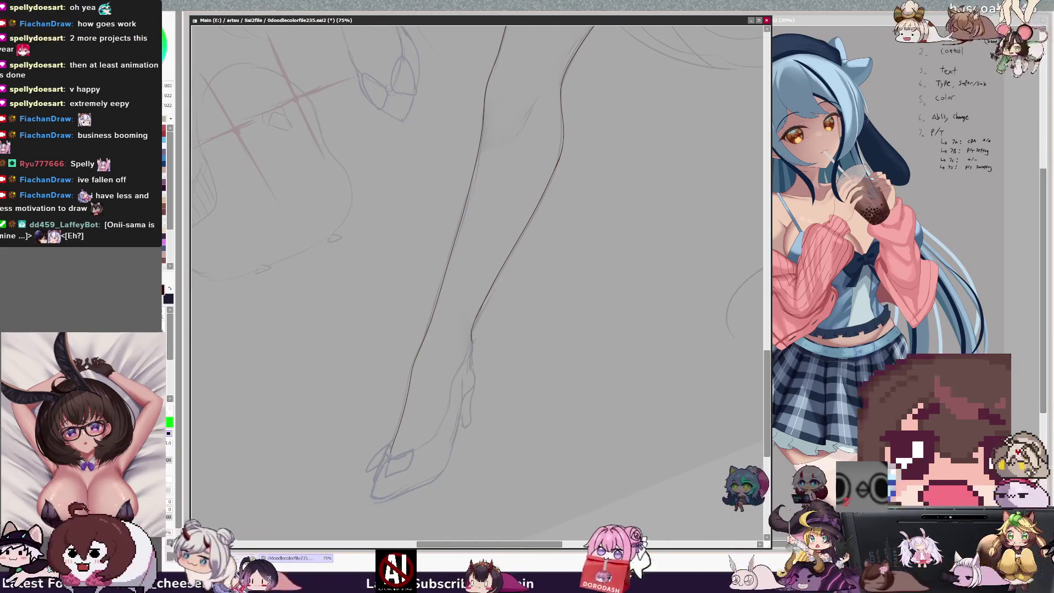
key(h)
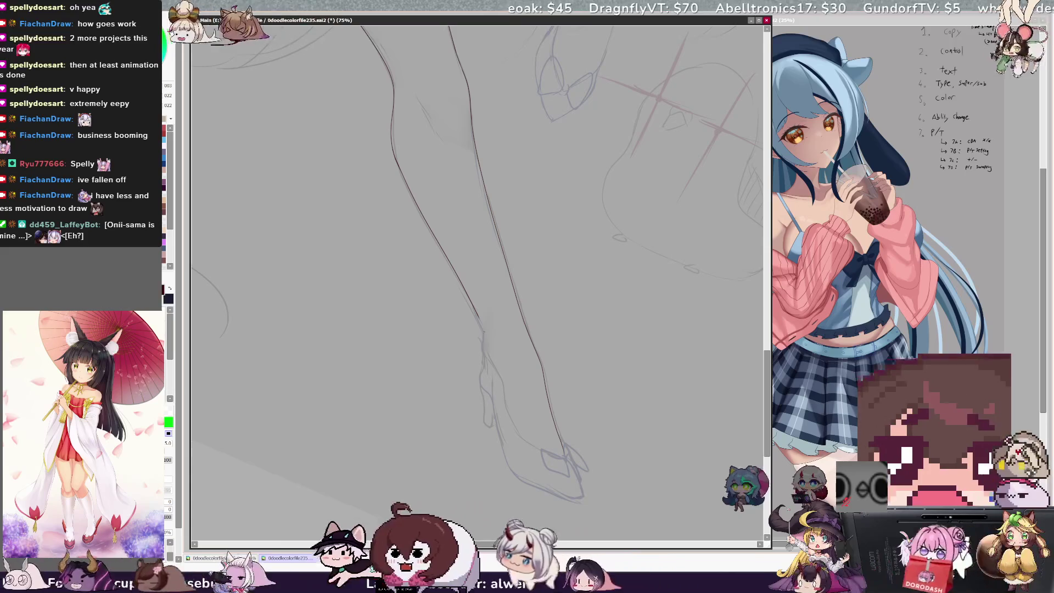
key(h)
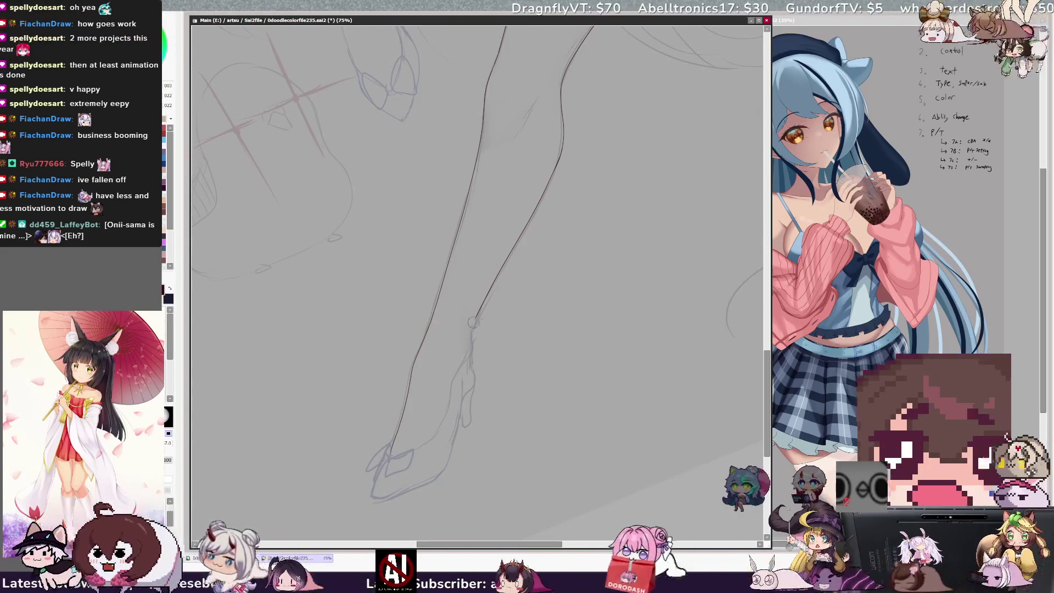
key(e)
key(b)
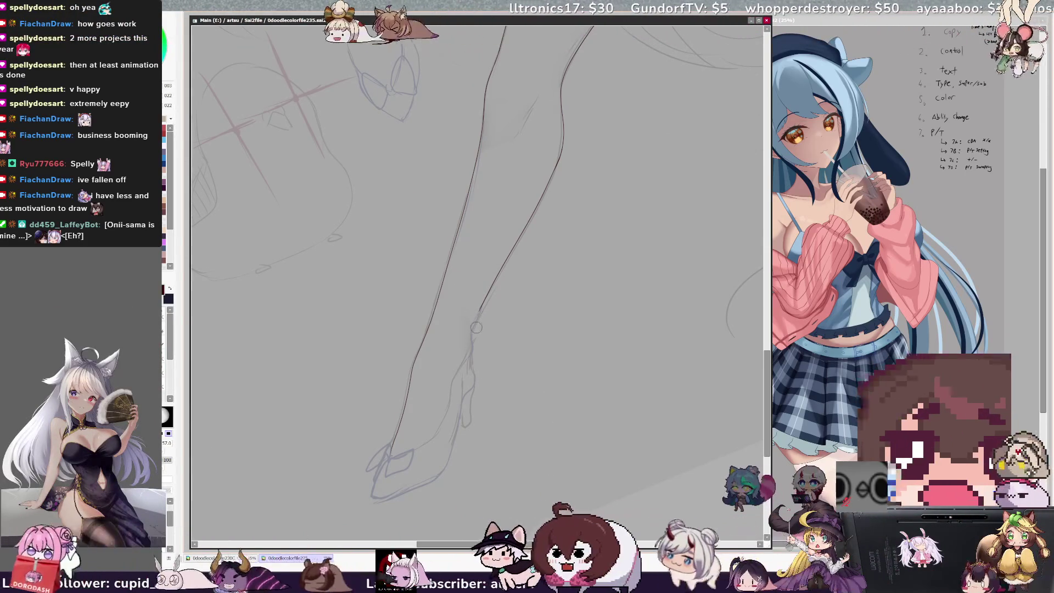
key(e)
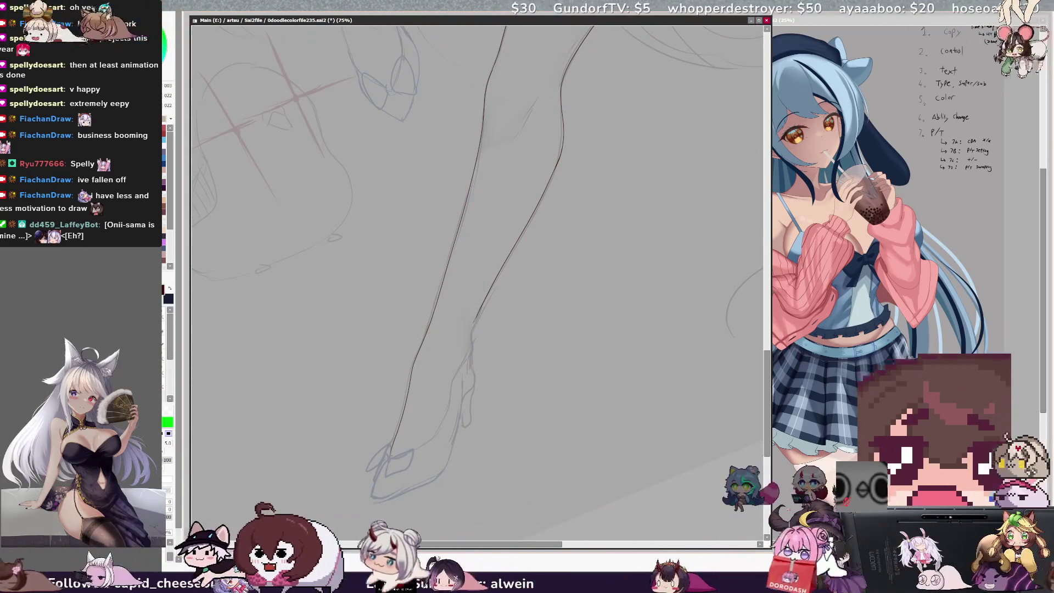
key(h)
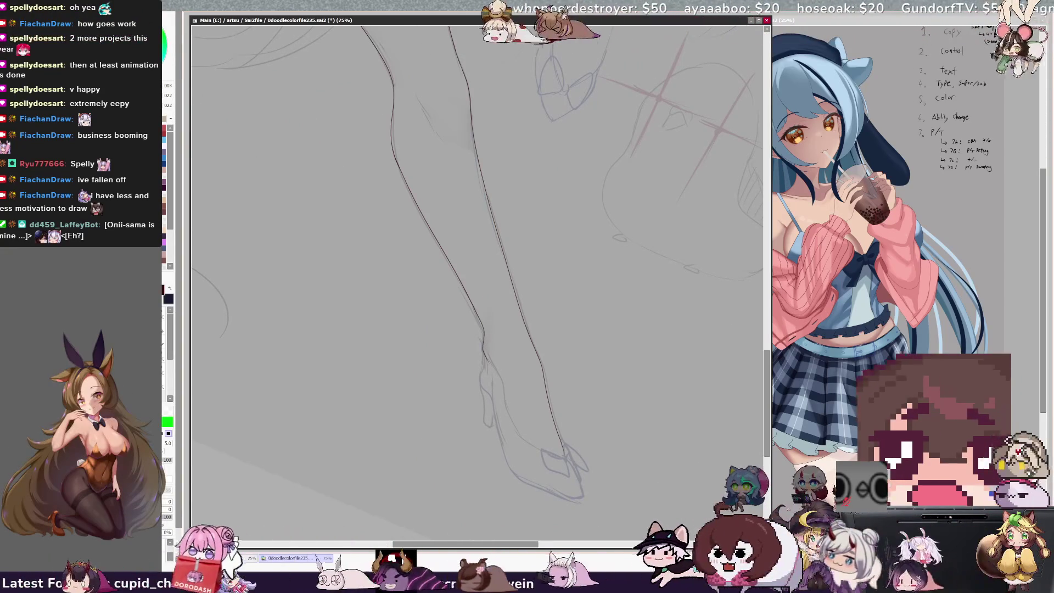
- Ink the ankle, the line to the heel and the shoe tip, then zoom out to 25%
drag(483, 370, 490, 426)
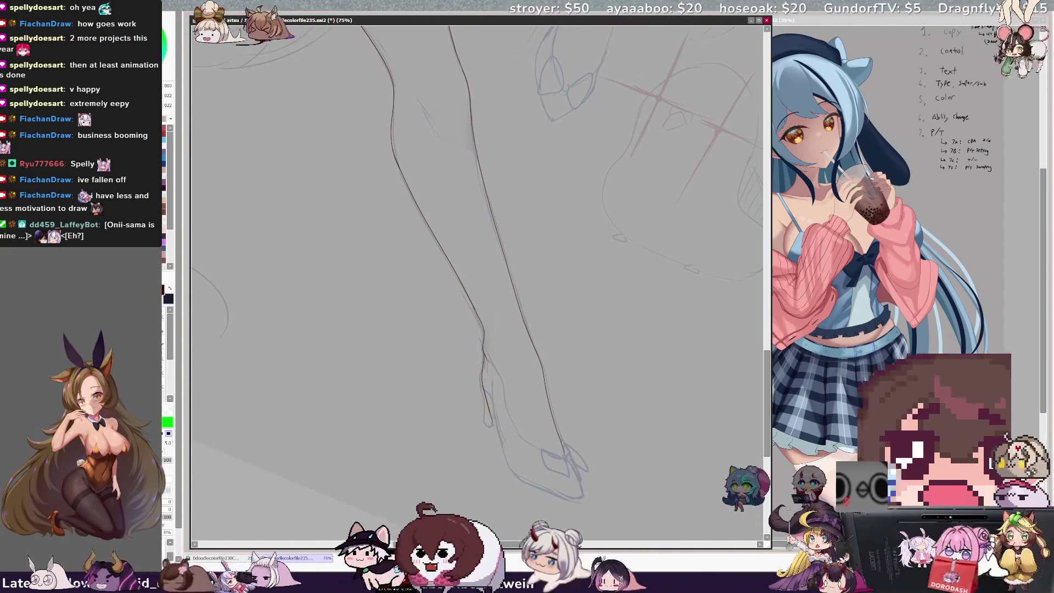
key(ctrl)
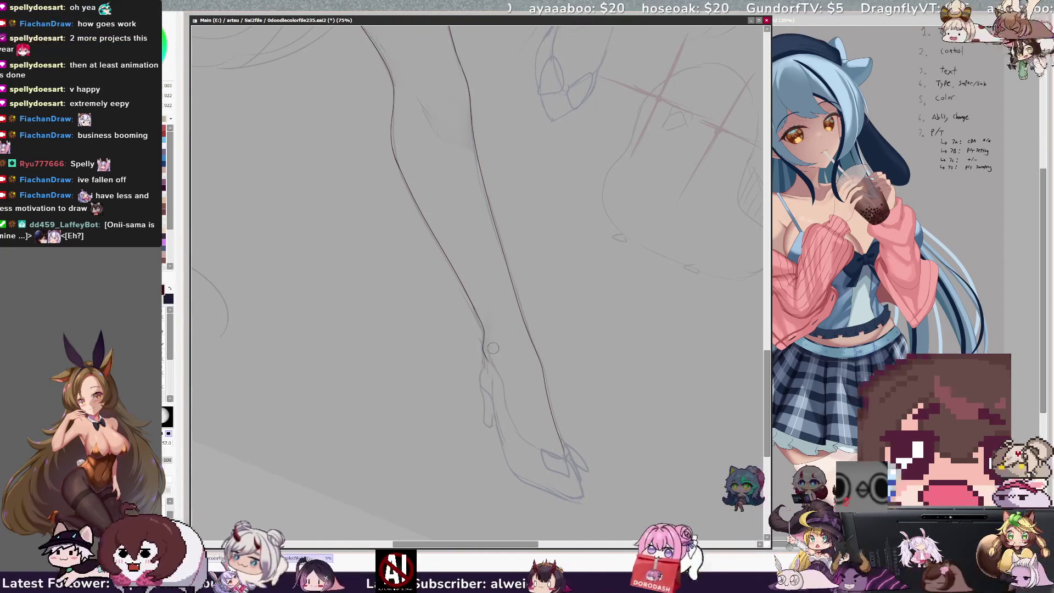
key(n)
drag(495, 406, 561, 455)
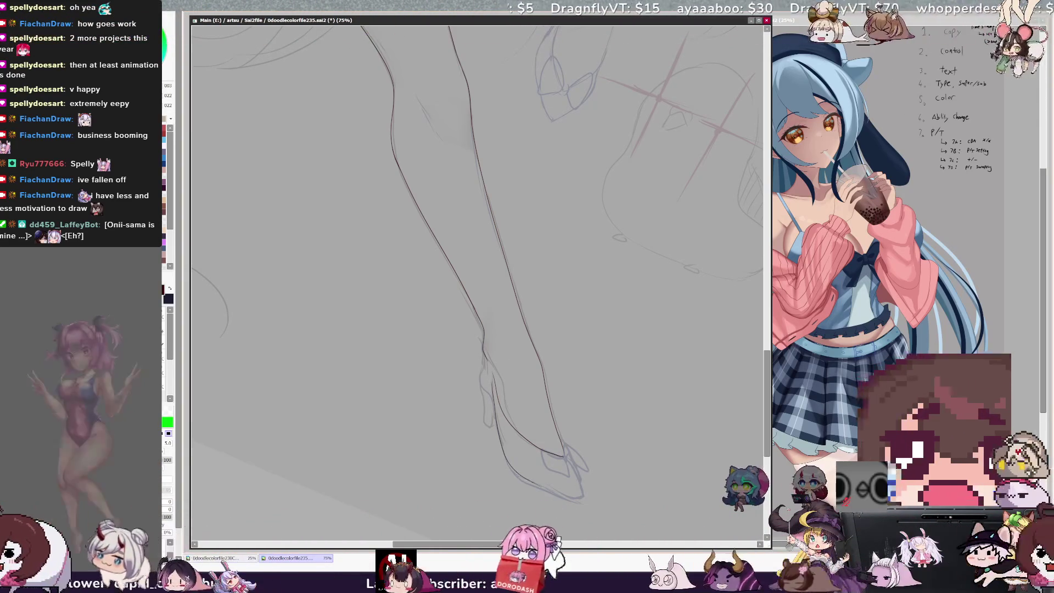
key(h)
key(b)
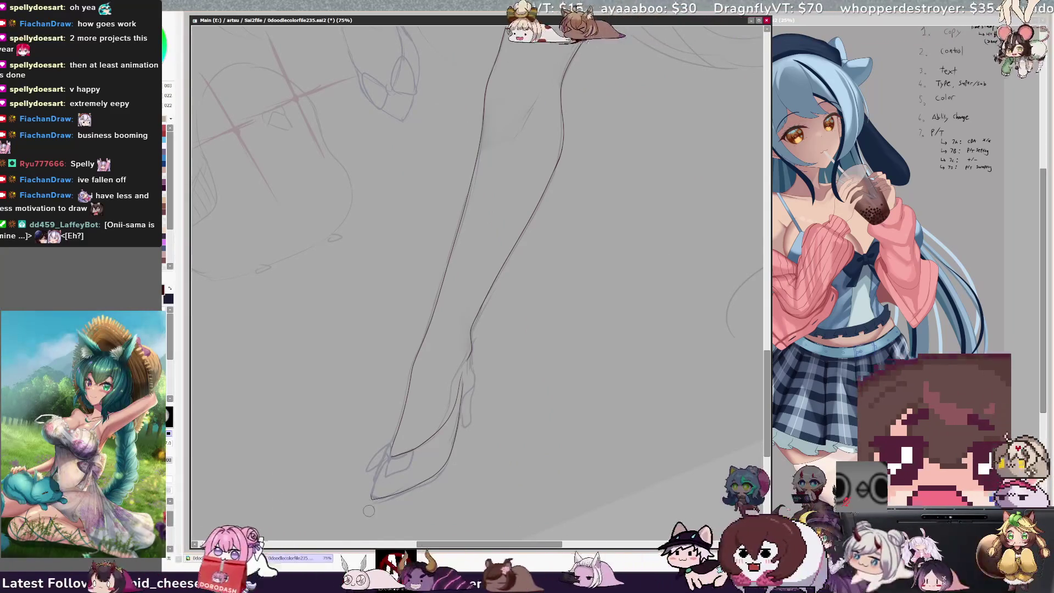
drag(392, 456, 374, 499)
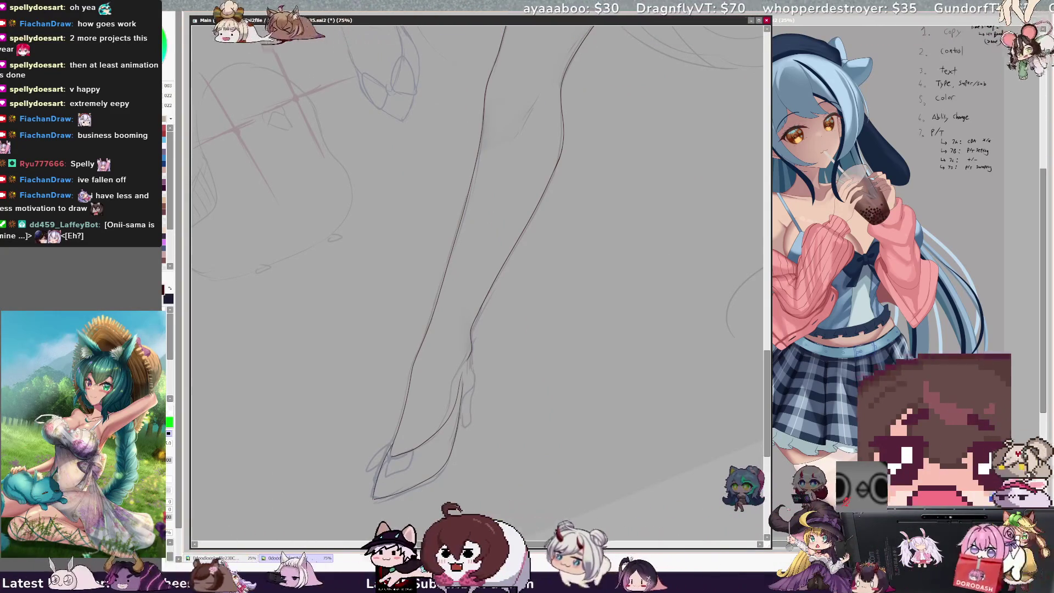
key(b)
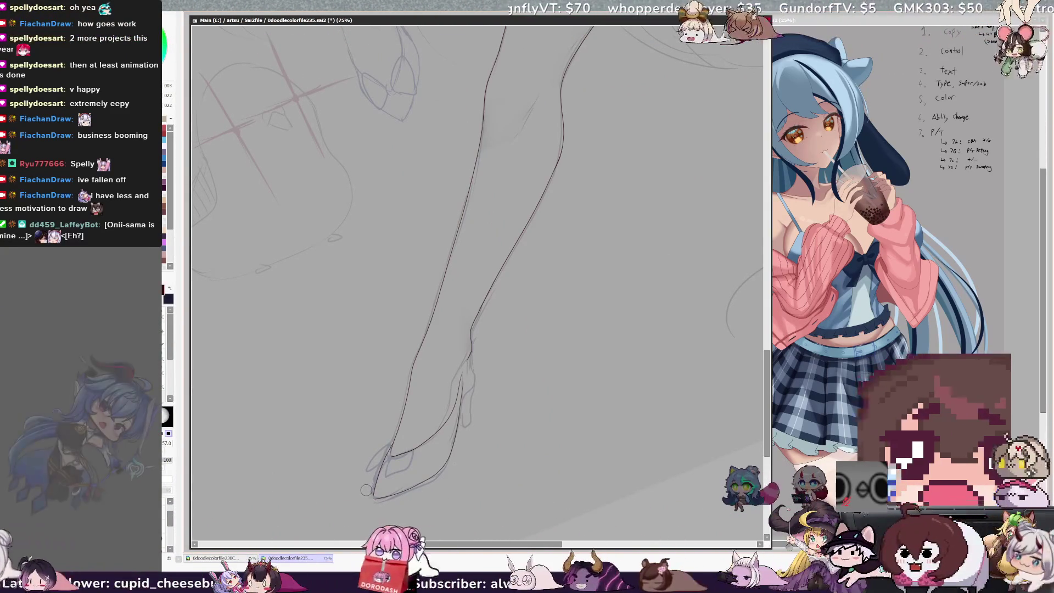
key(e)
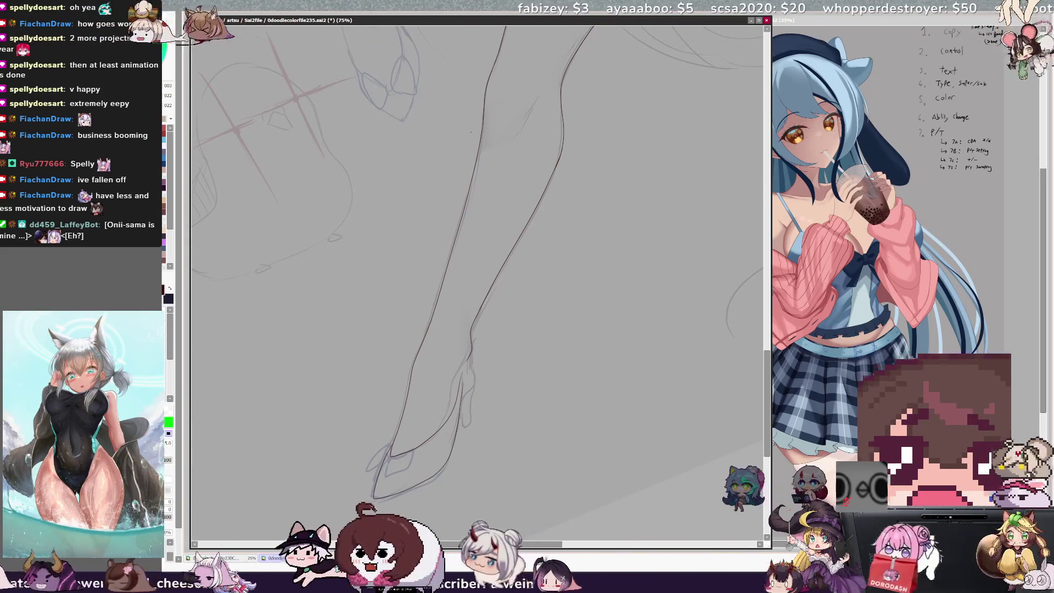
key(minus)
key(minus)
key(minus)
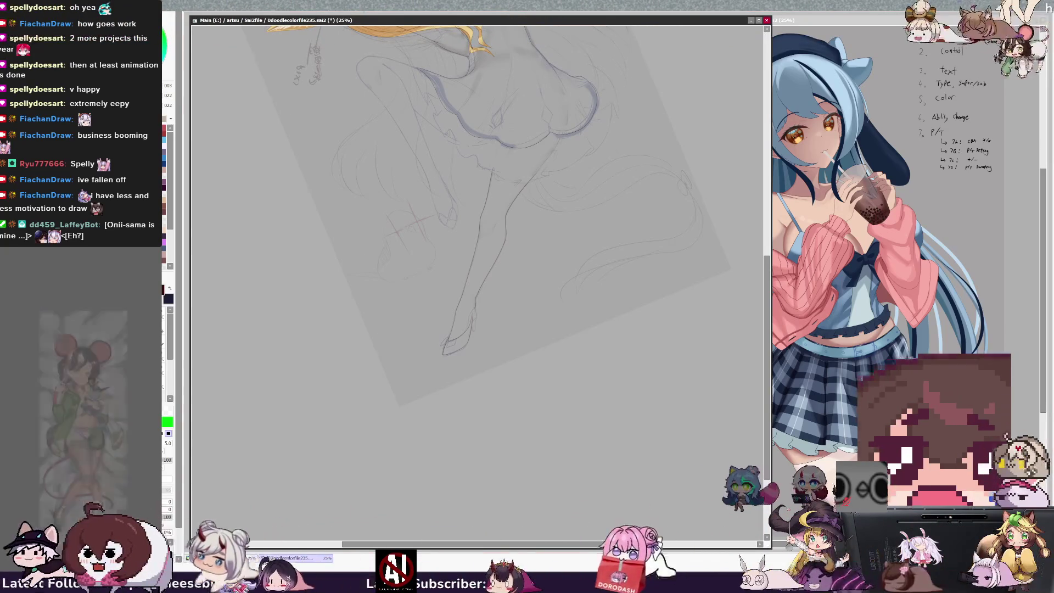
- Reset the view upright, ink the raised leg line with the Pencil, erase stray strokes, and tilt the canvas
key(Home)
key(ctrl+plus)
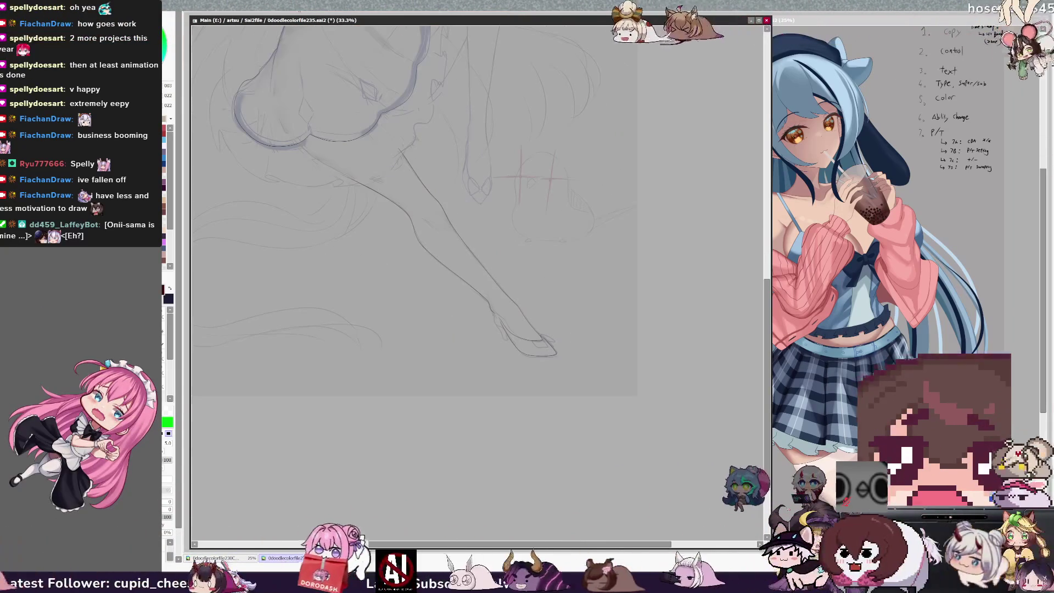
scroll(423, 275, up, 5)
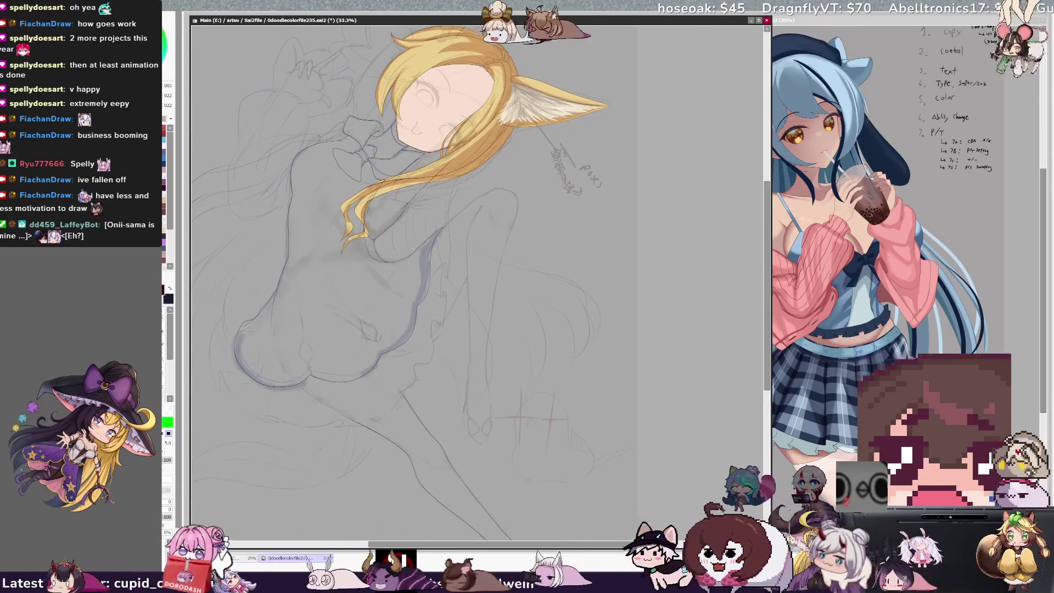
key(e)
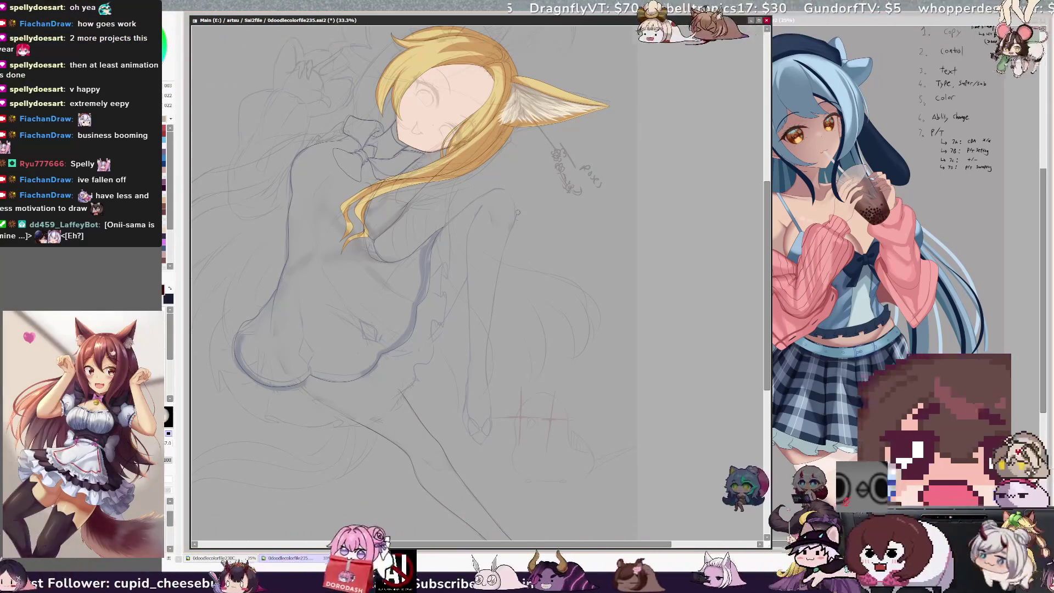
key(e)
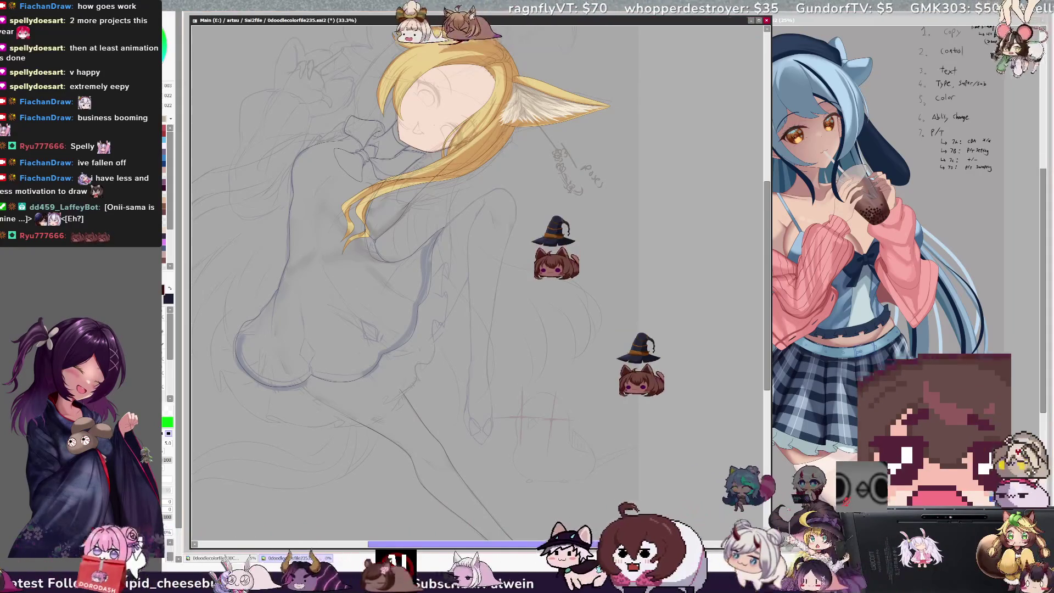
scroll(467, 264, left, 3)
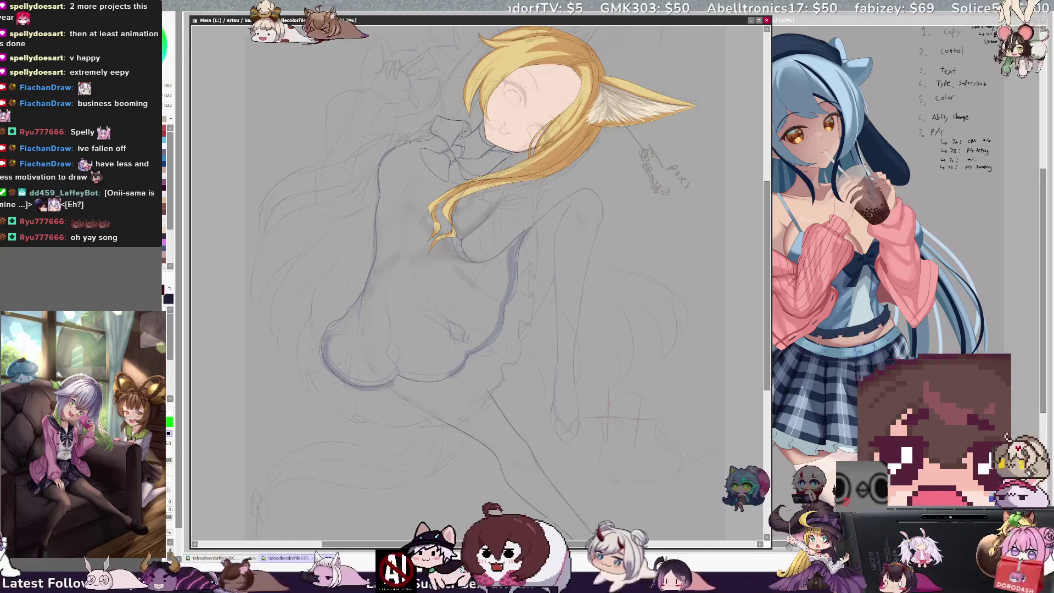
drag(487, 391, 584, 525)
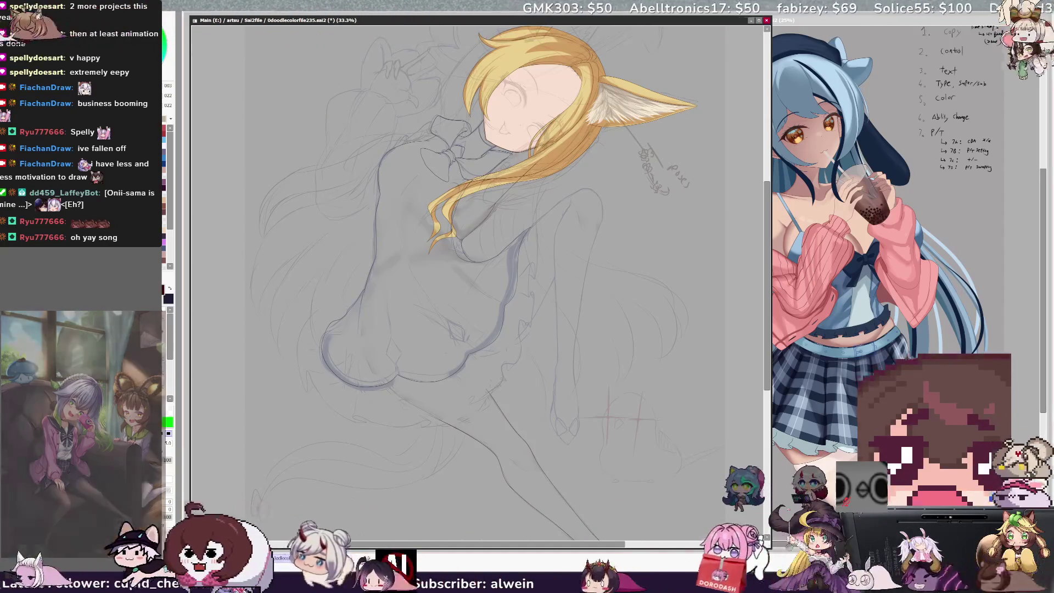
key(e)
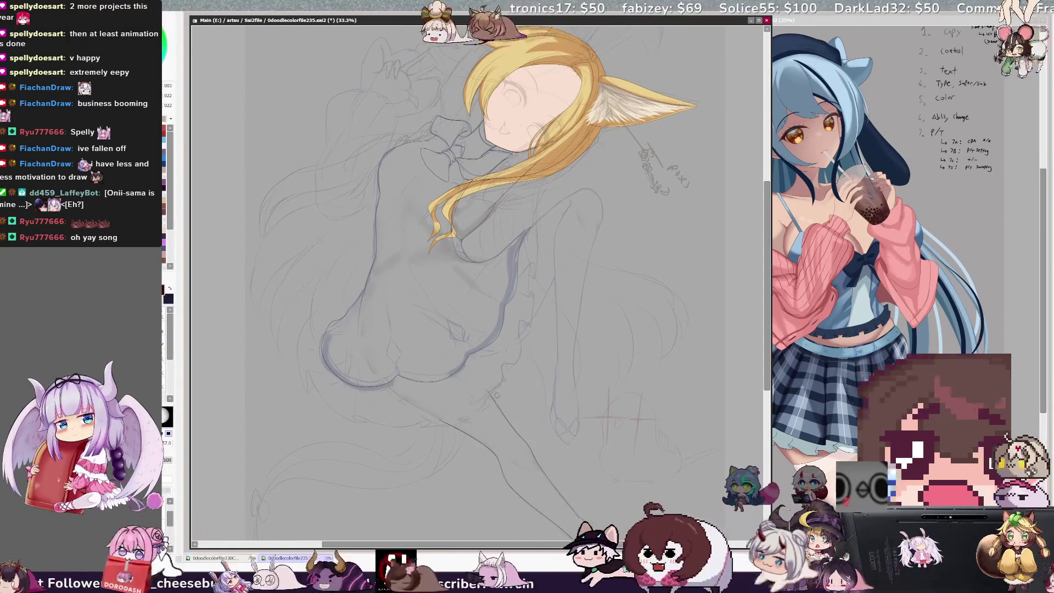
key(e)
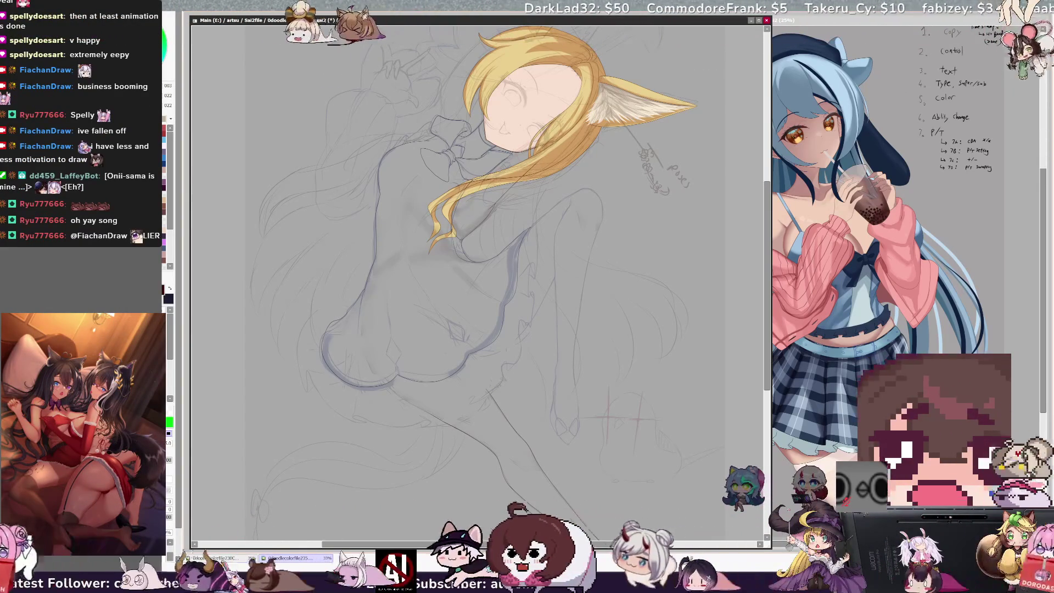
key(Delete)
key(Delete)
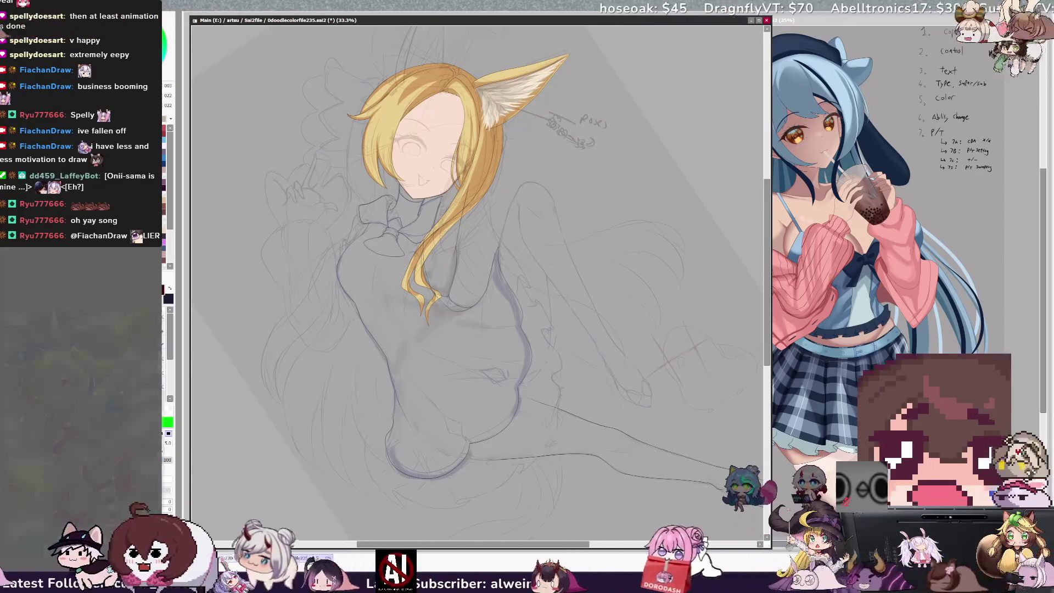
- Switch to a slightly thinner inking brush and trace lines around the collar and upper chest
key(e)
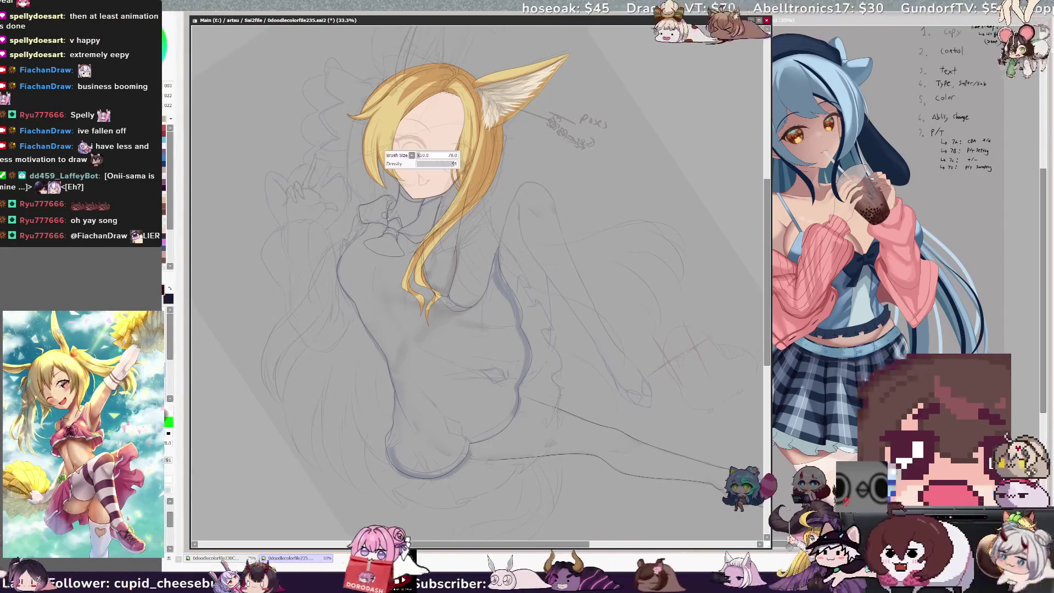
key(bracketleft)
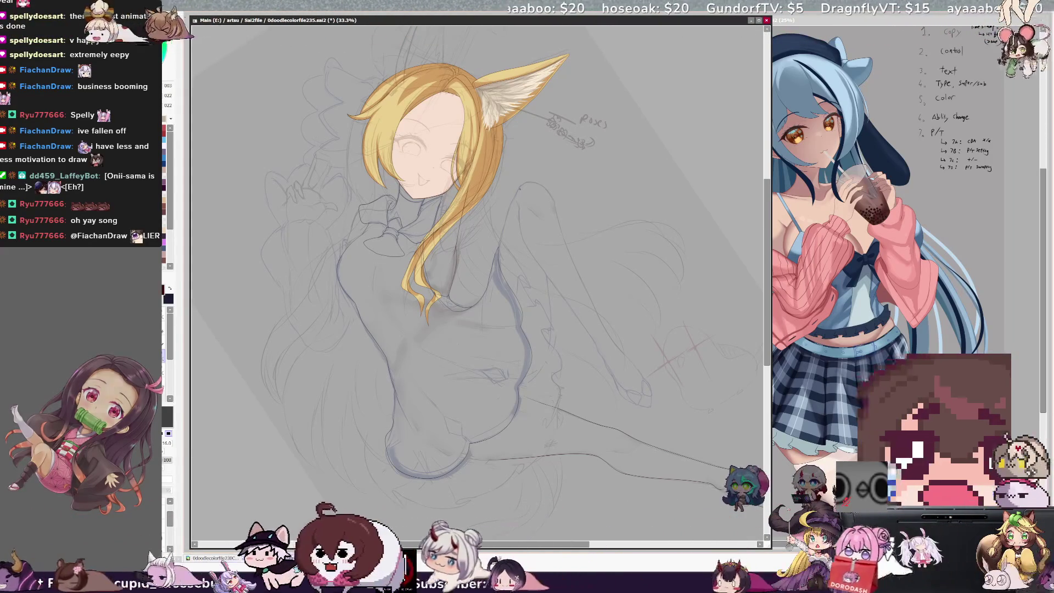
scroll(478, 275, up, 5)
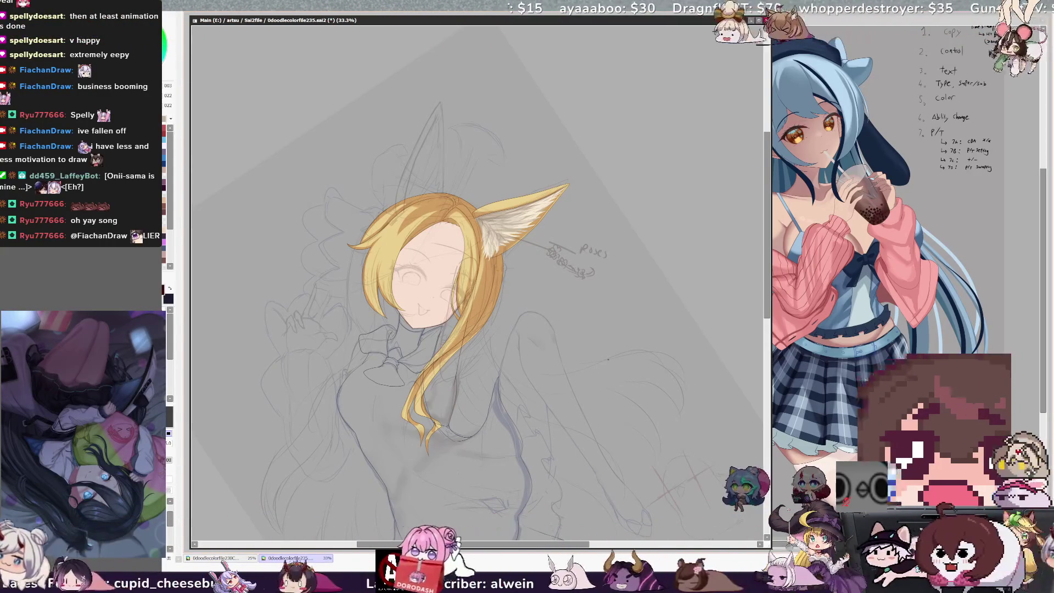
drag(537, 548, 524, 548)
drag(767, 272, 771, 310)
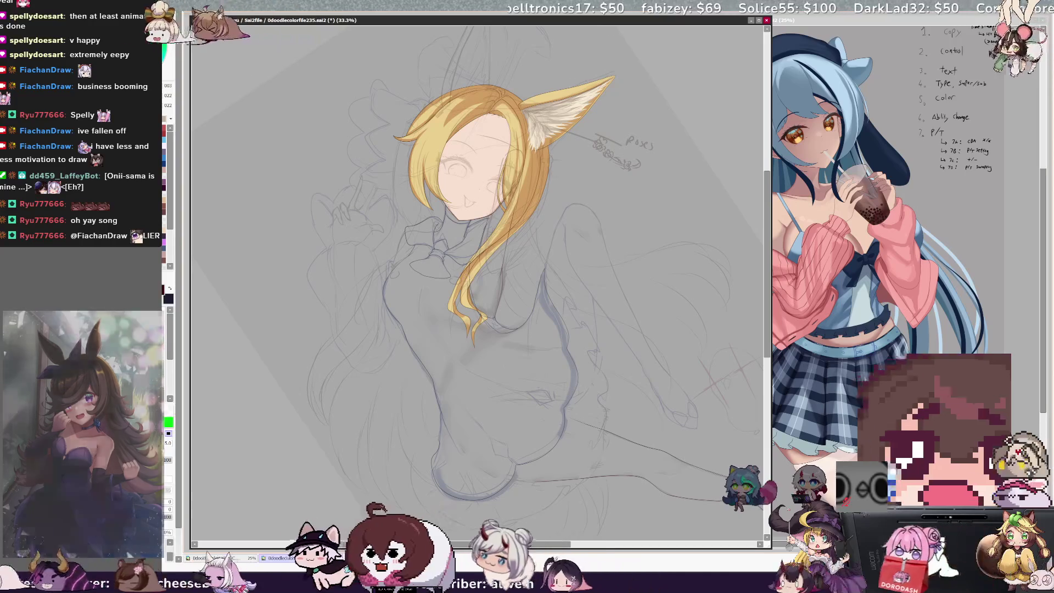
- Switch to the larger brush and rotate the canvas back upright
key(e)
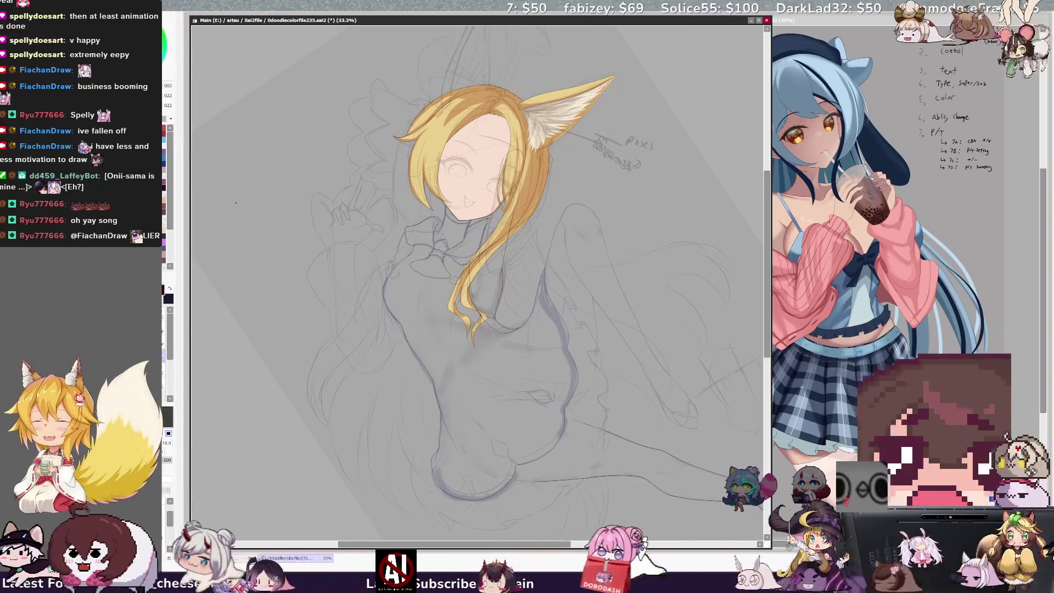
key(Home)
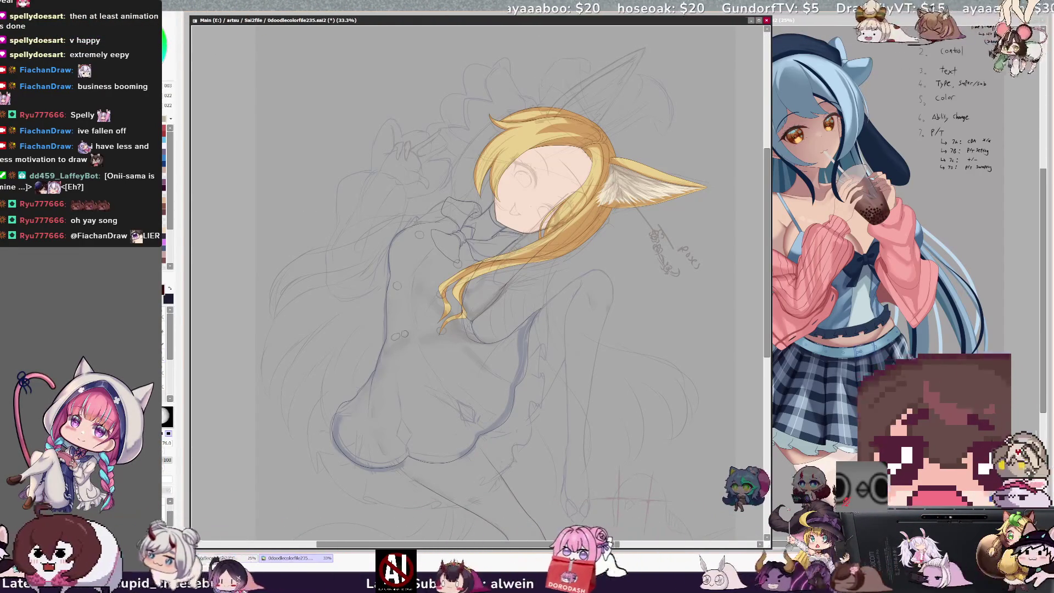
- Switch to the larger brush, focus the canvas window and zoom in to 75% on the torso
key(n)
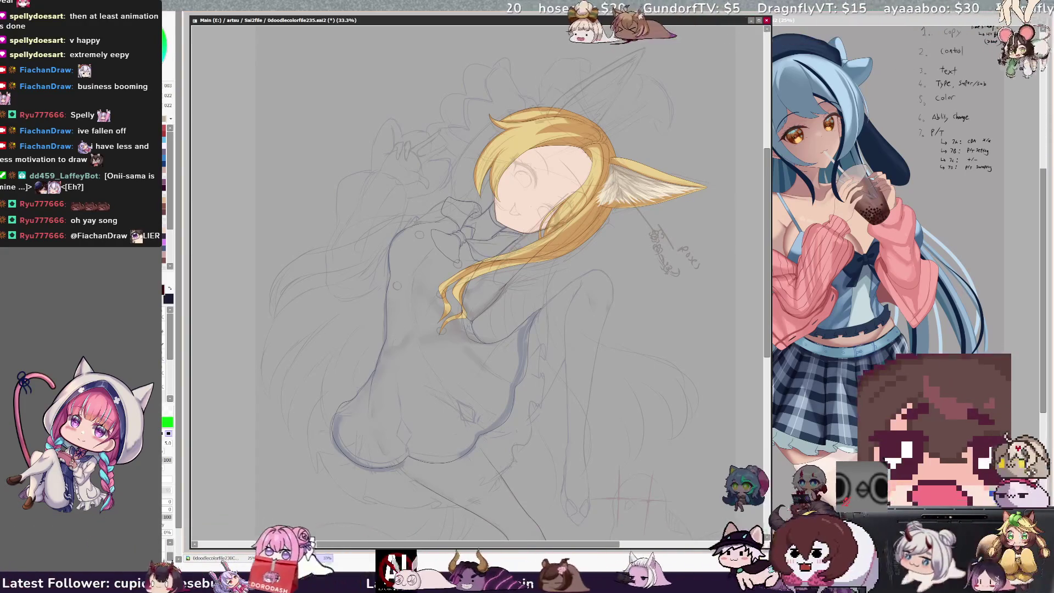
key(e)
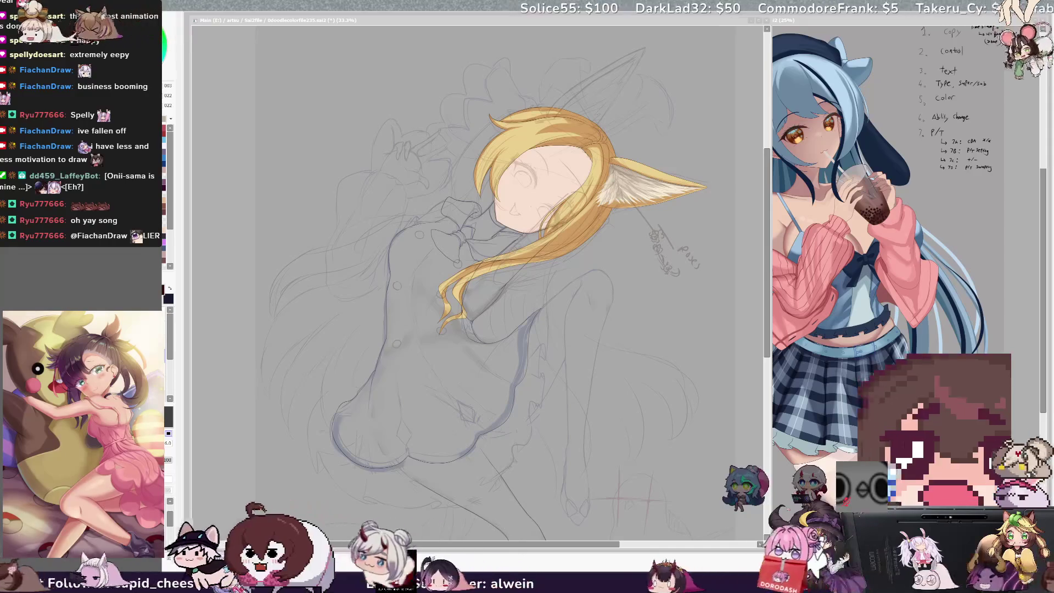
click(512, 336)
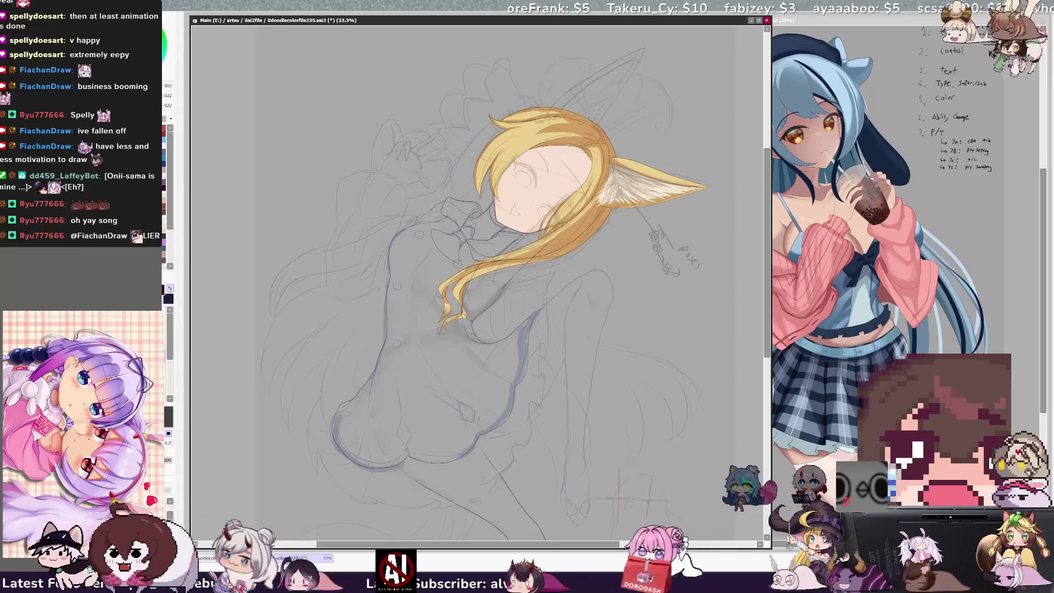
scroll(478, 274, up, 3)
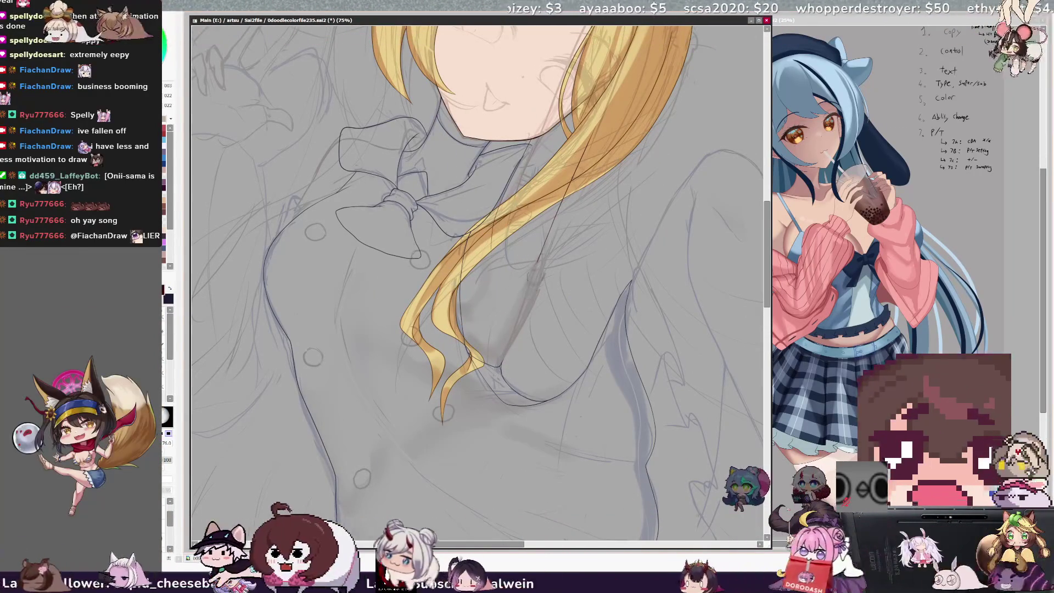
- Ink and erase-correct the chest and button lines, mirror to check, then zoom out to 50%
key(n)
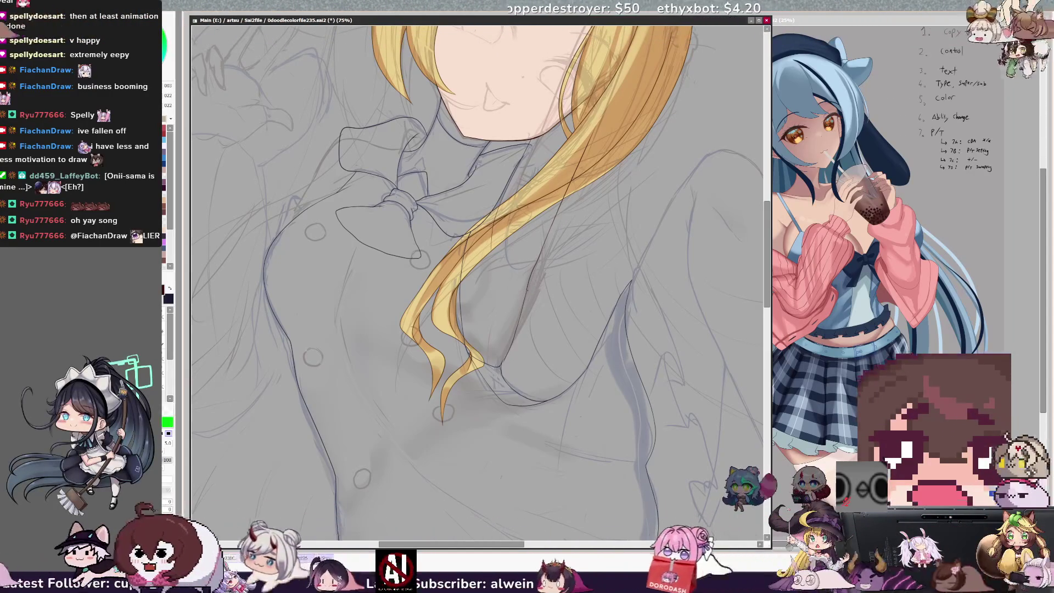
key(e)
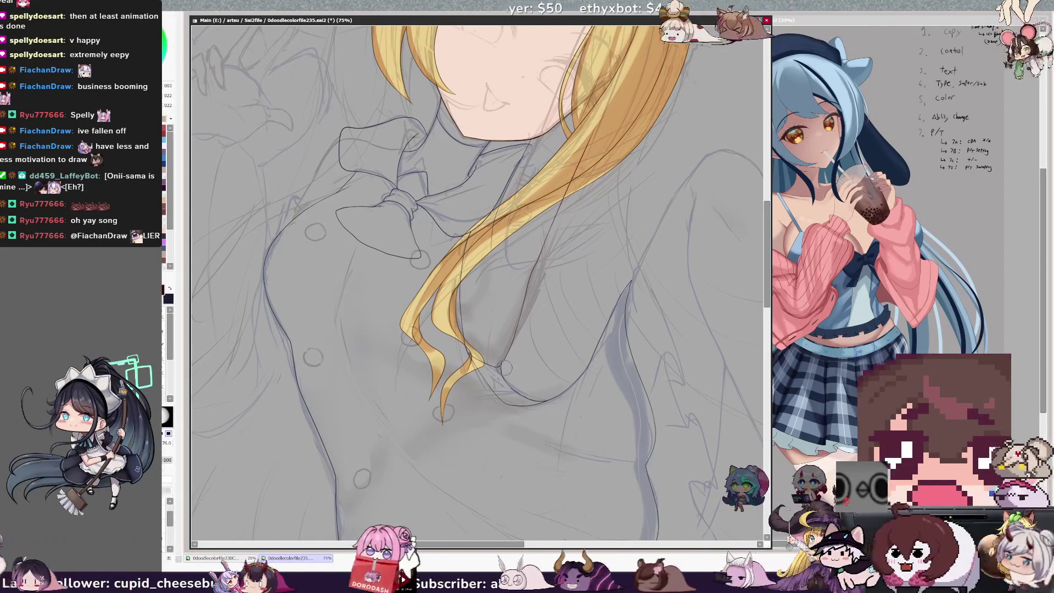
key(n)
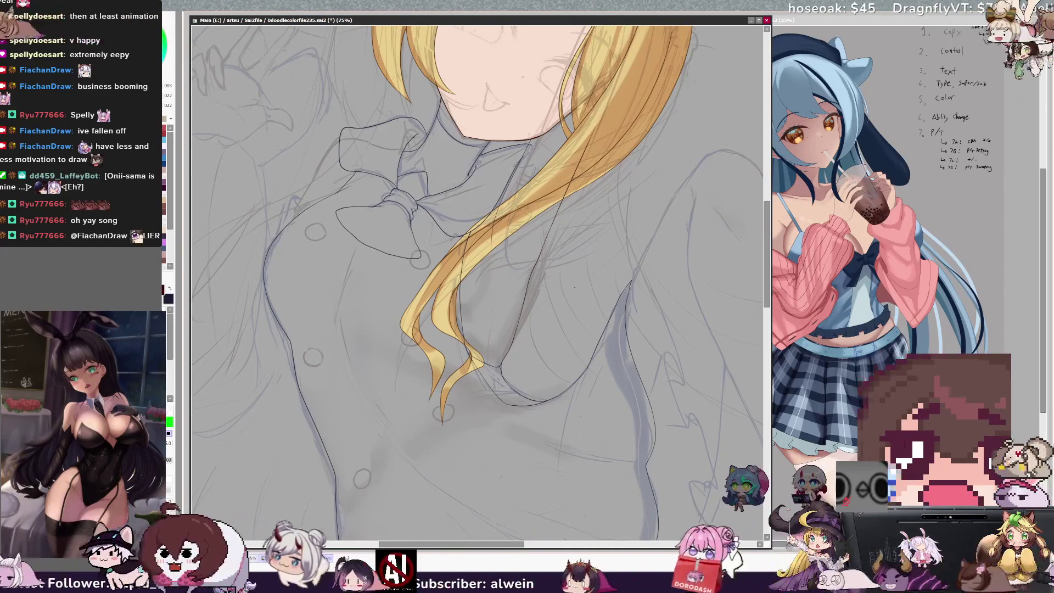
scroll(557, 308, down, 1)
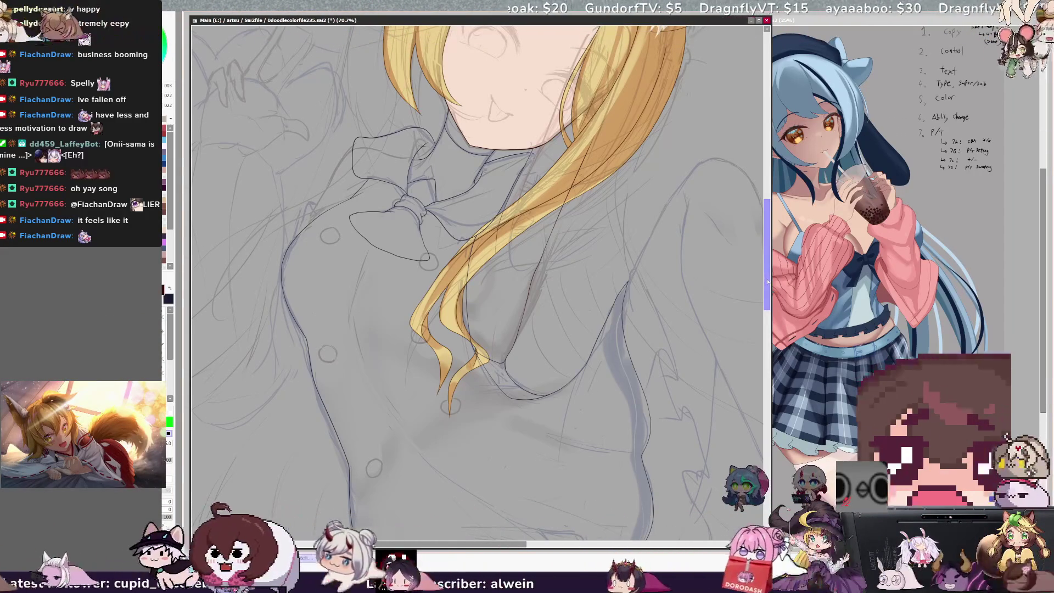
scroll(770, 284, down, 1)
scroll(769, 284, down, 2)
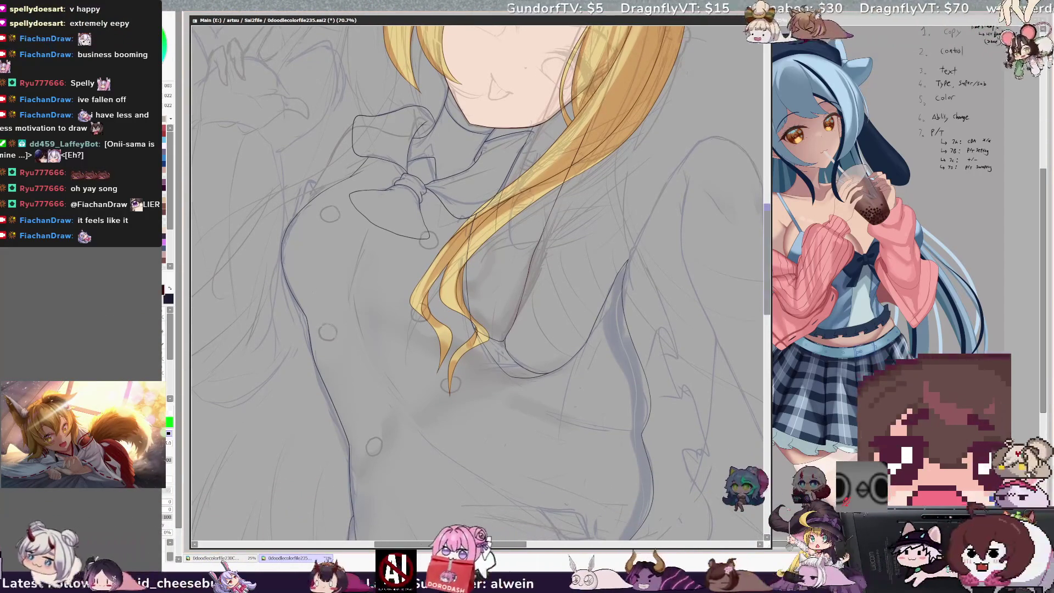
key(h)
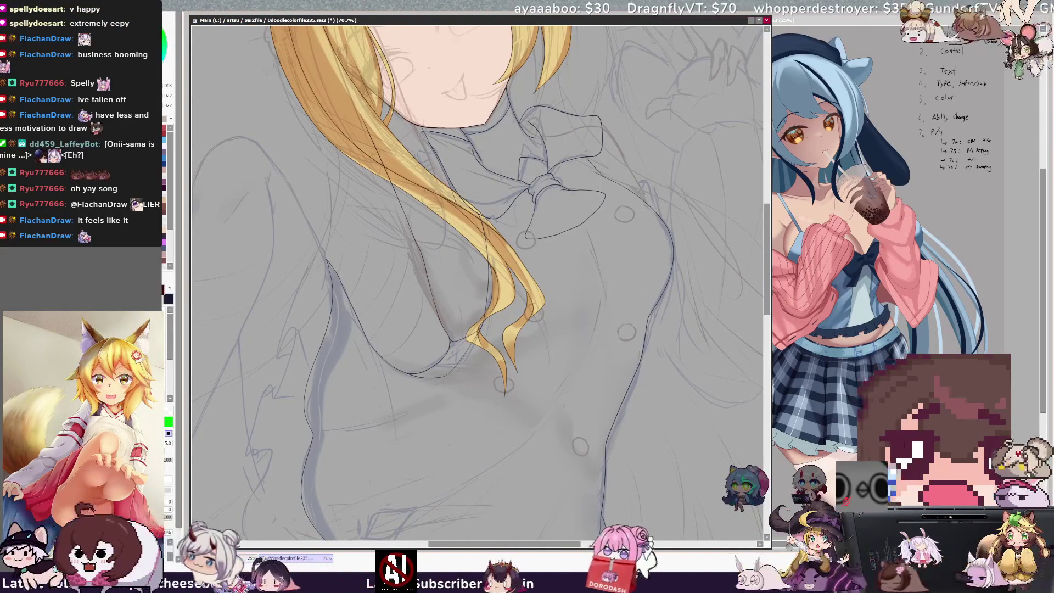
key(h)
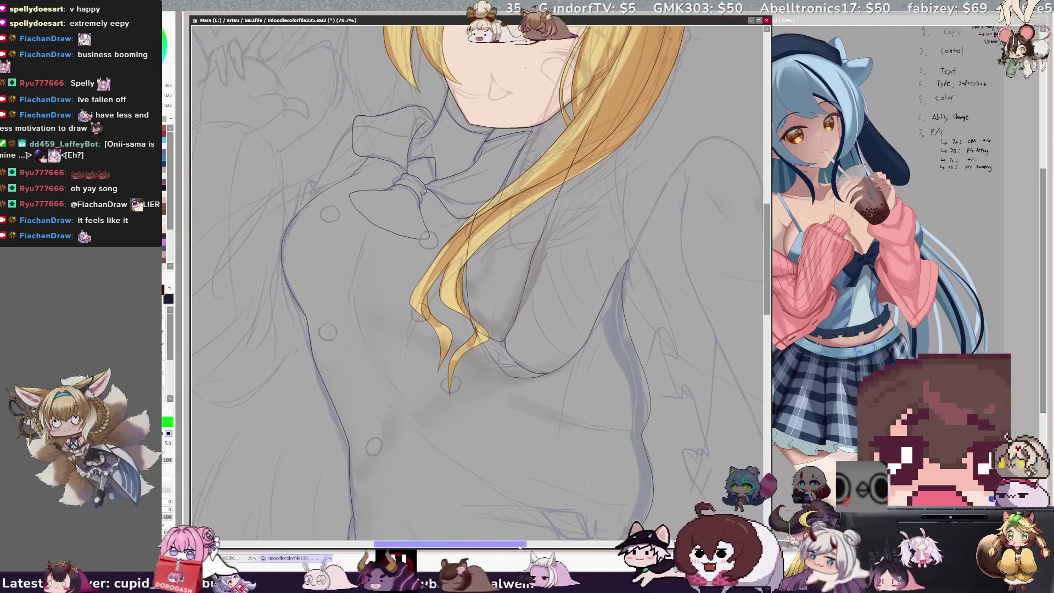
key(ctrl+minus)
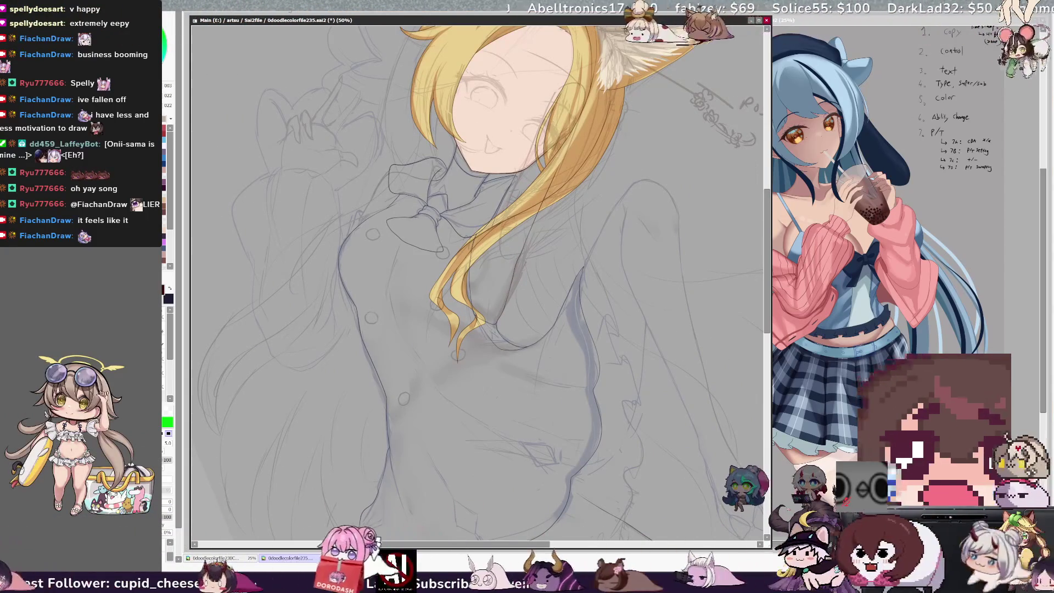
- Scroll down to the lower body, rotate the view, and set the brush size to 14
scroll(478, 275, down, 3)
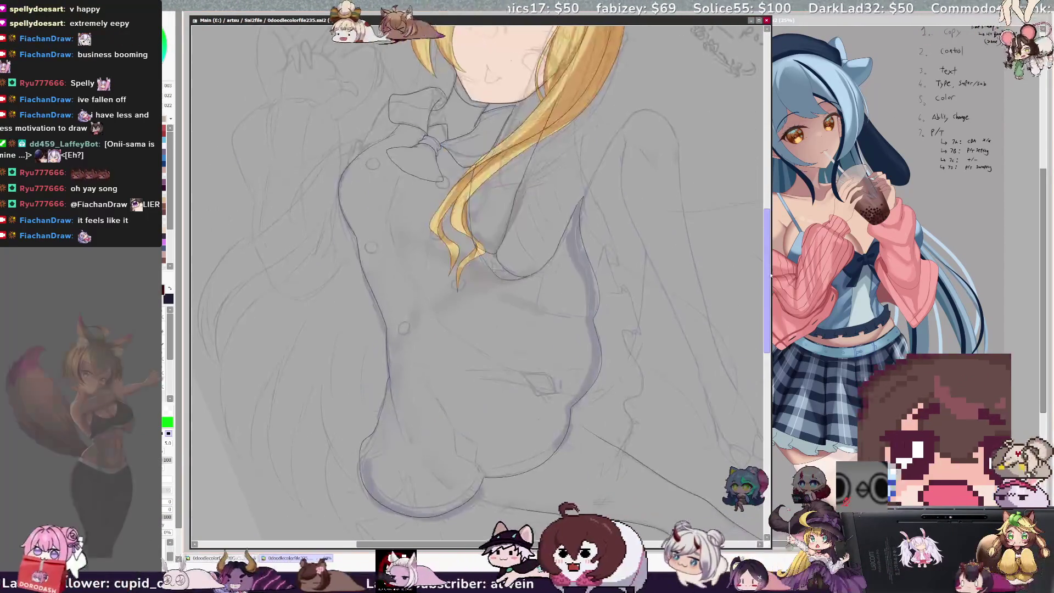
scroll(478, 274, down, 2)
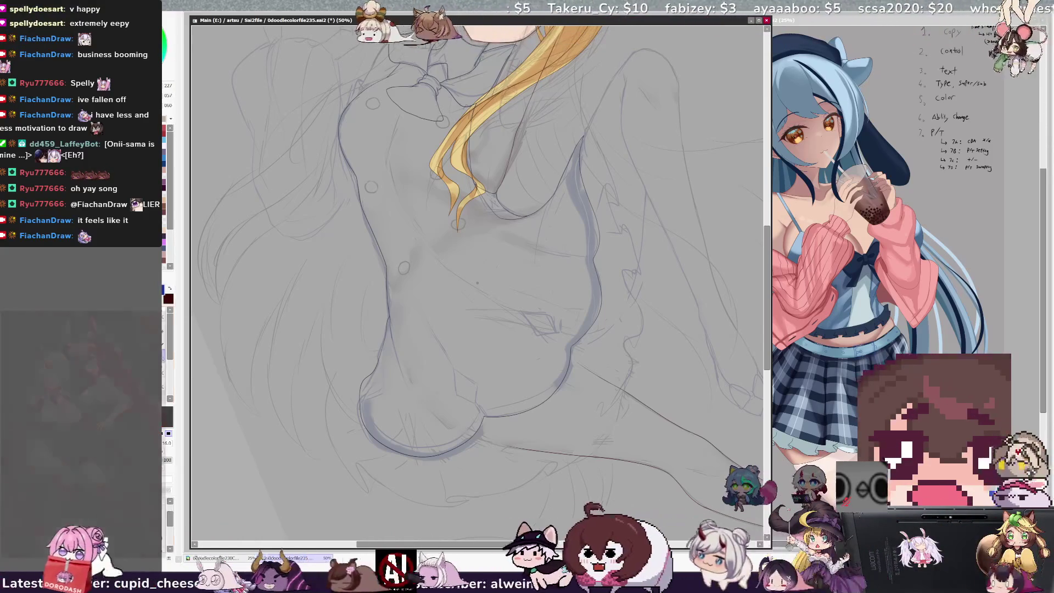
key(End)
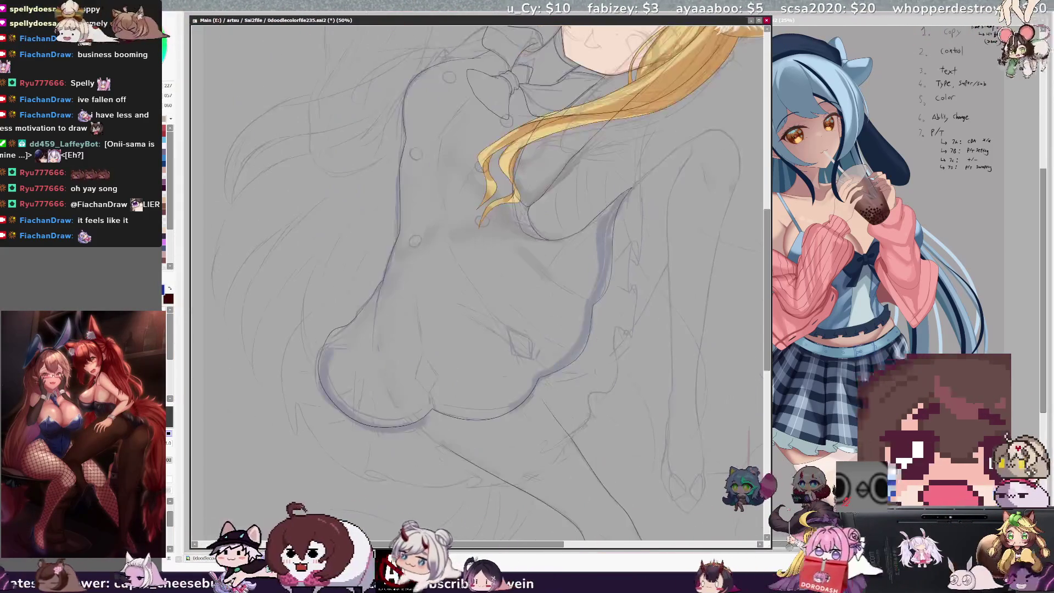
scroll(478, 274, down, 2)
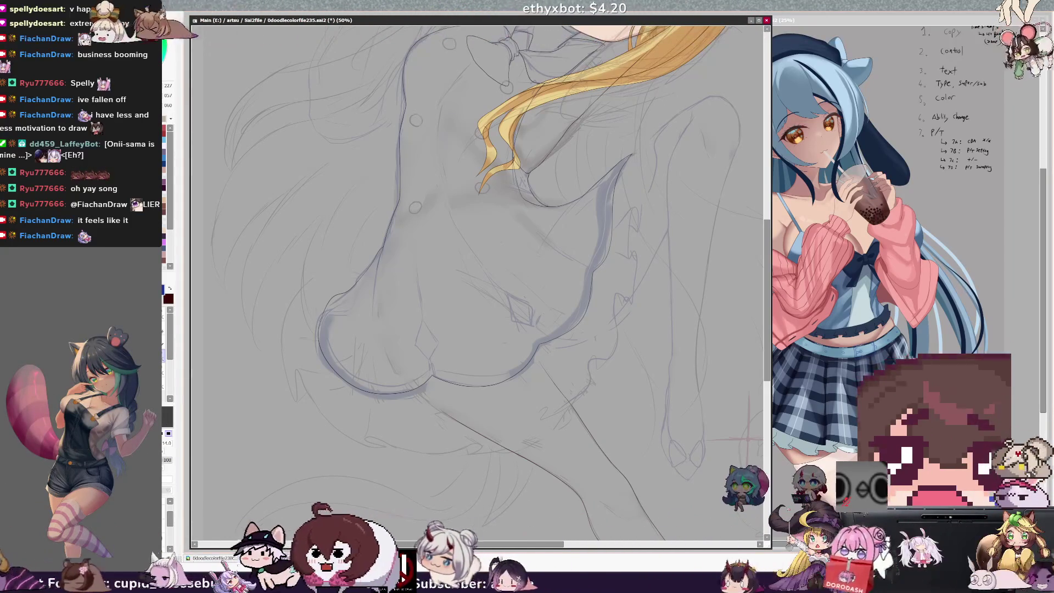
key(n)
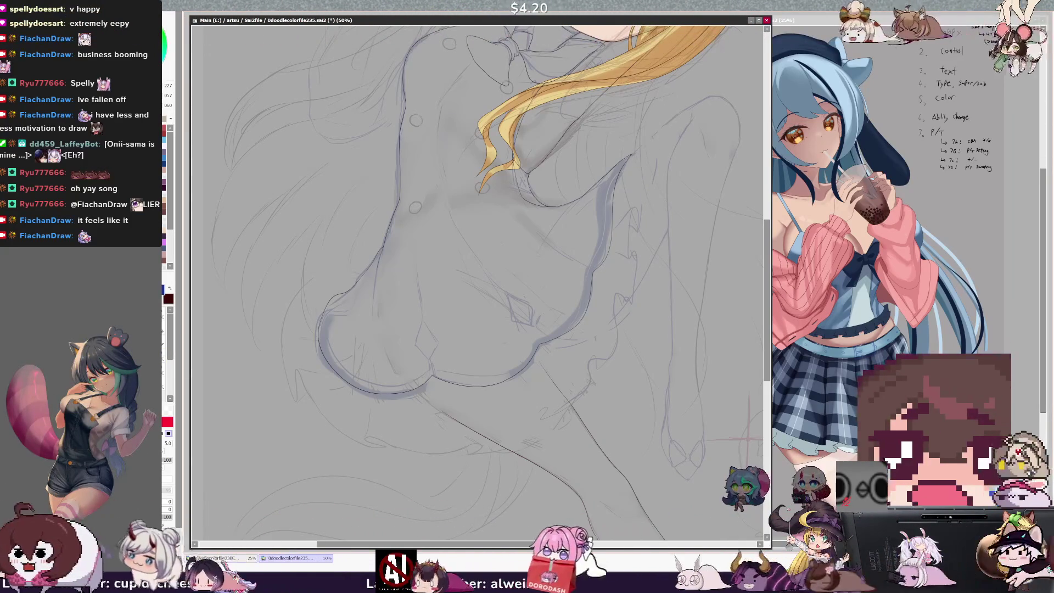
key(e)
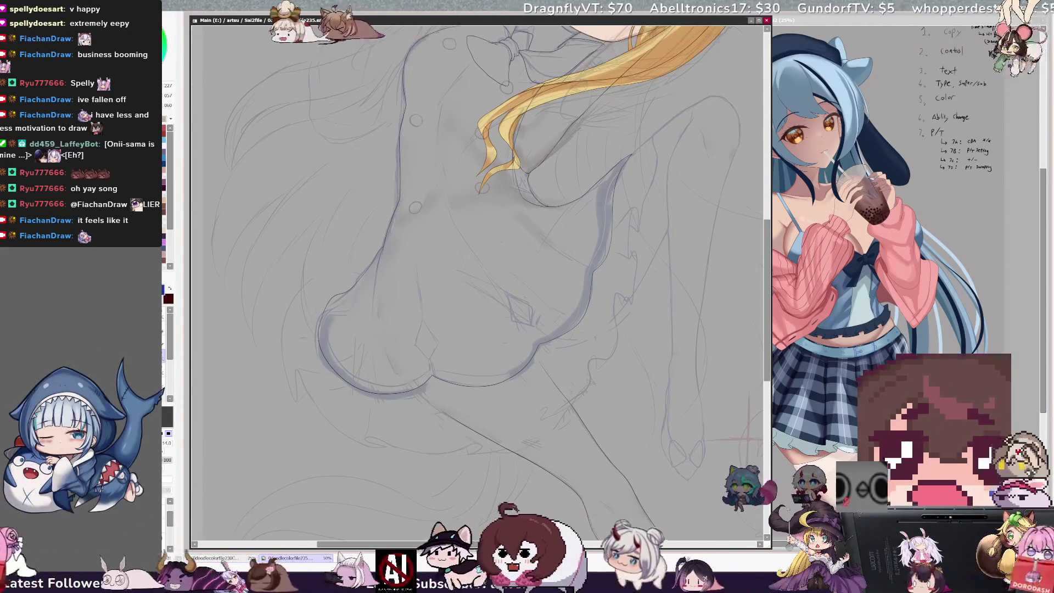
key(e)
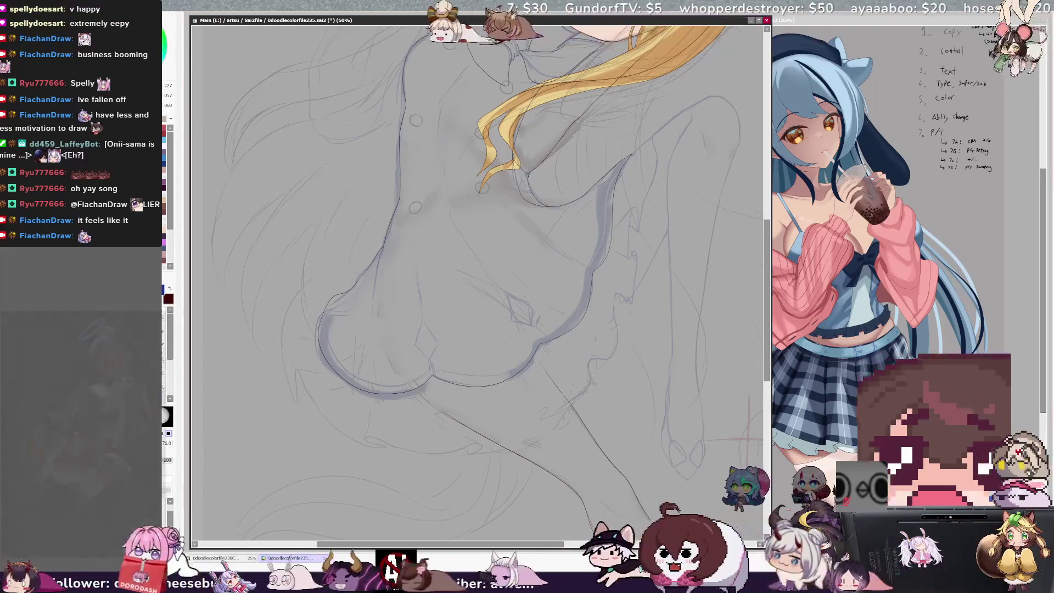
key(x)
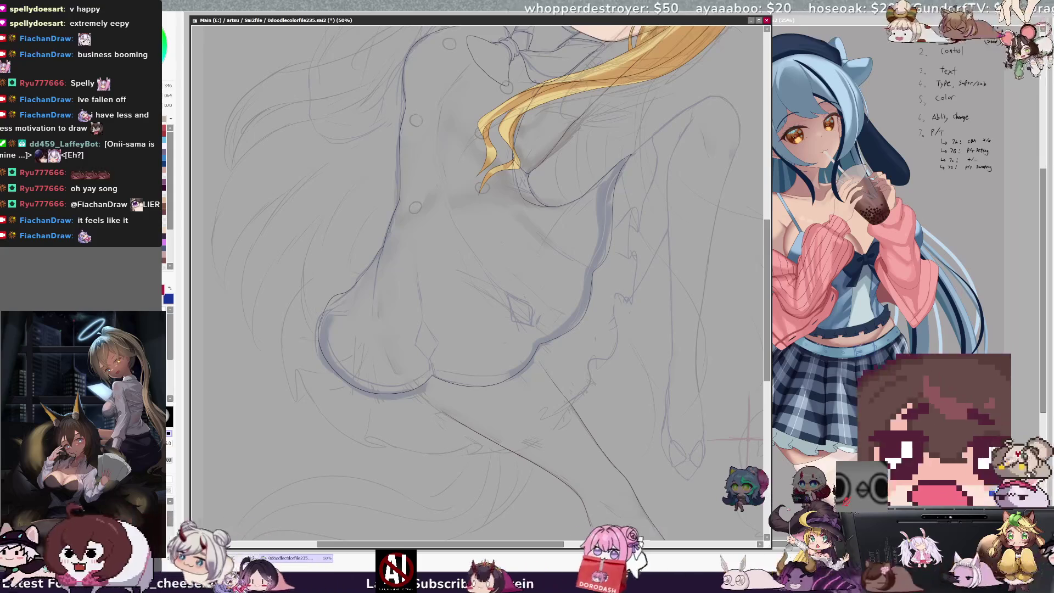
key(m)
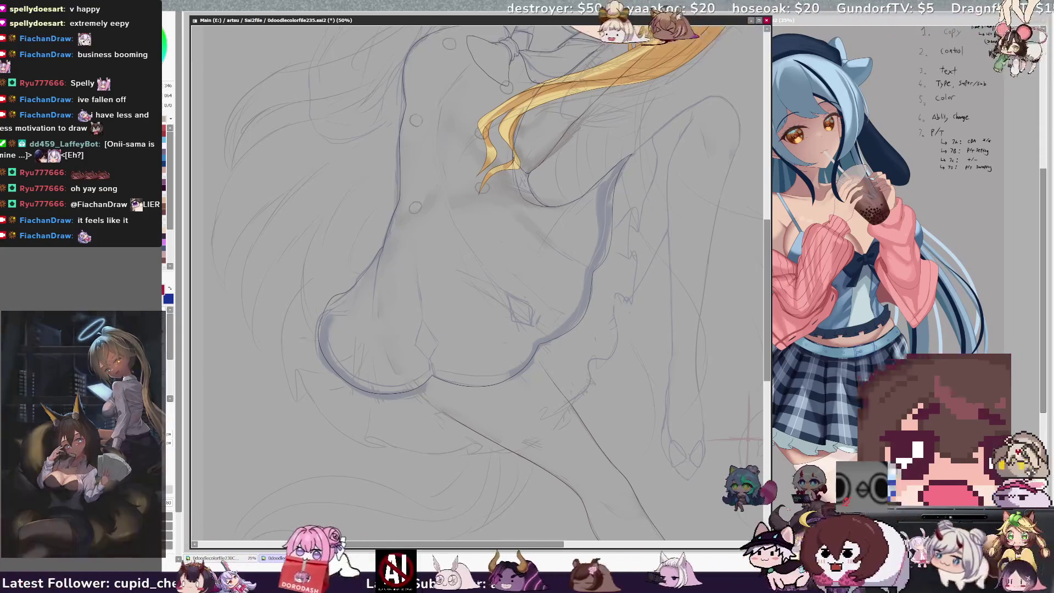
drag(764, 36, 475, 178)
key(ctrl+d)
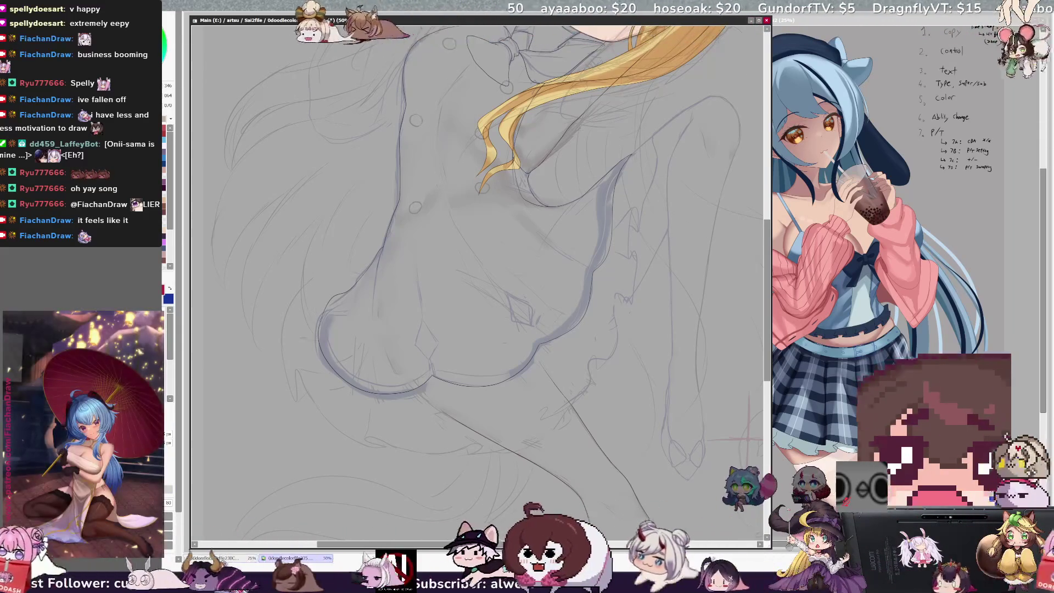
key(b)
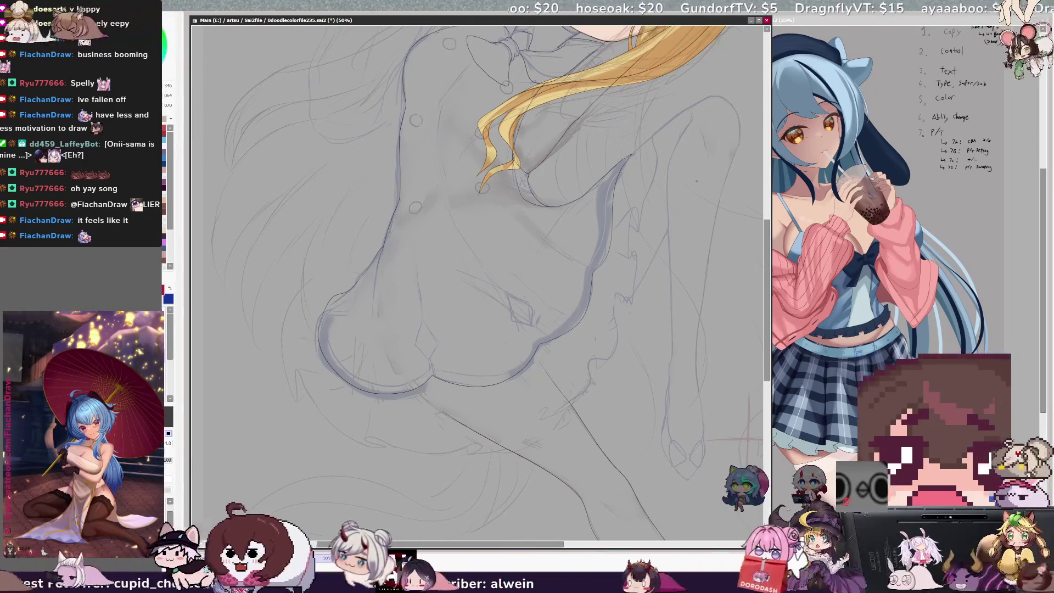
key(h)
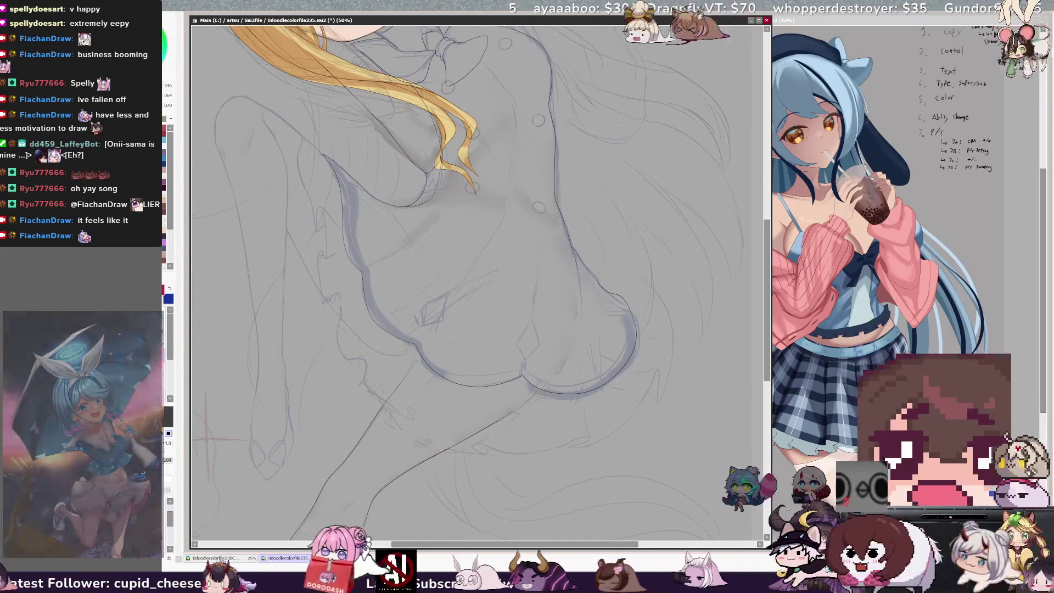
key(h)
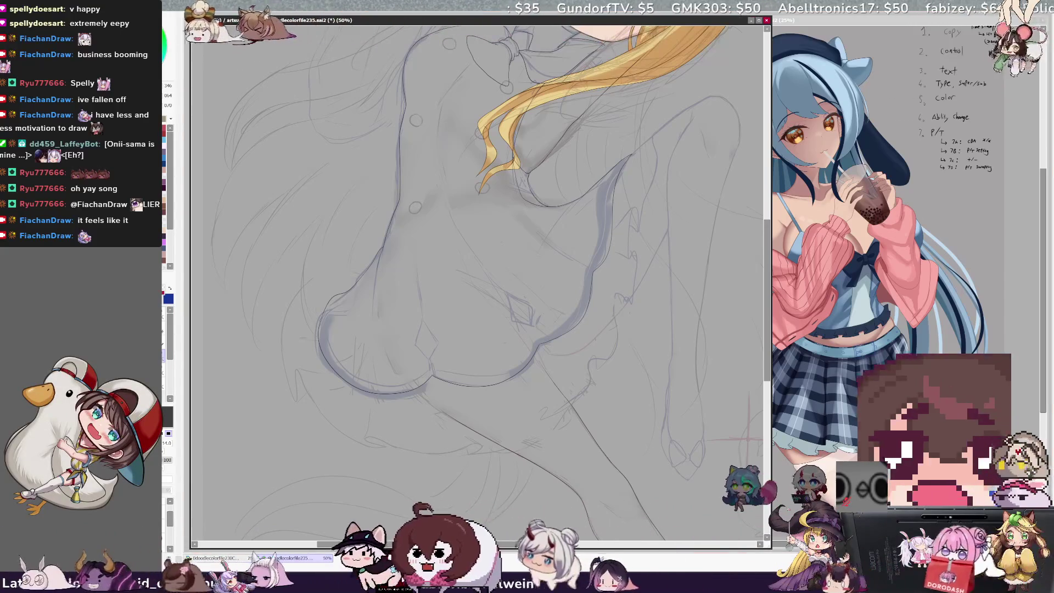
key(x)
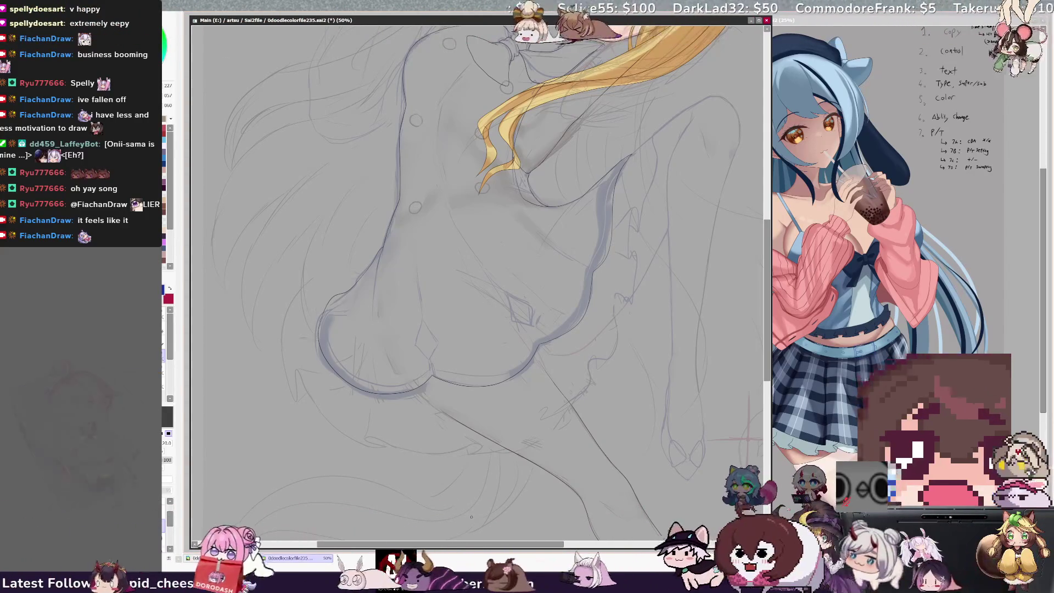
scroll(472, 329, right, 5)
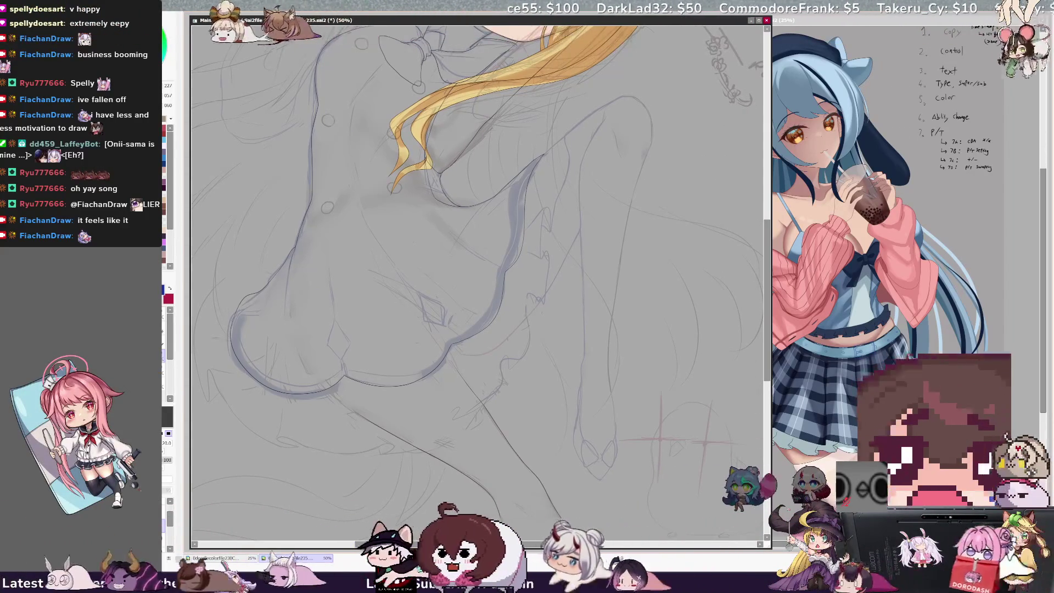
- Set the pencil to size 20 and draw a short downward line and hatching on the lower body
key(e)
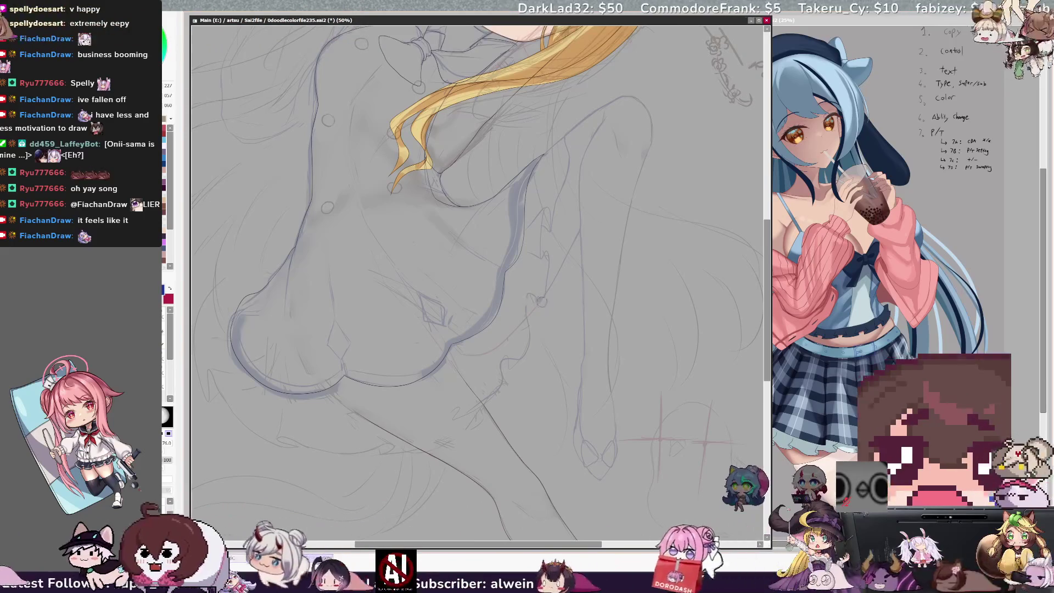
key(n)
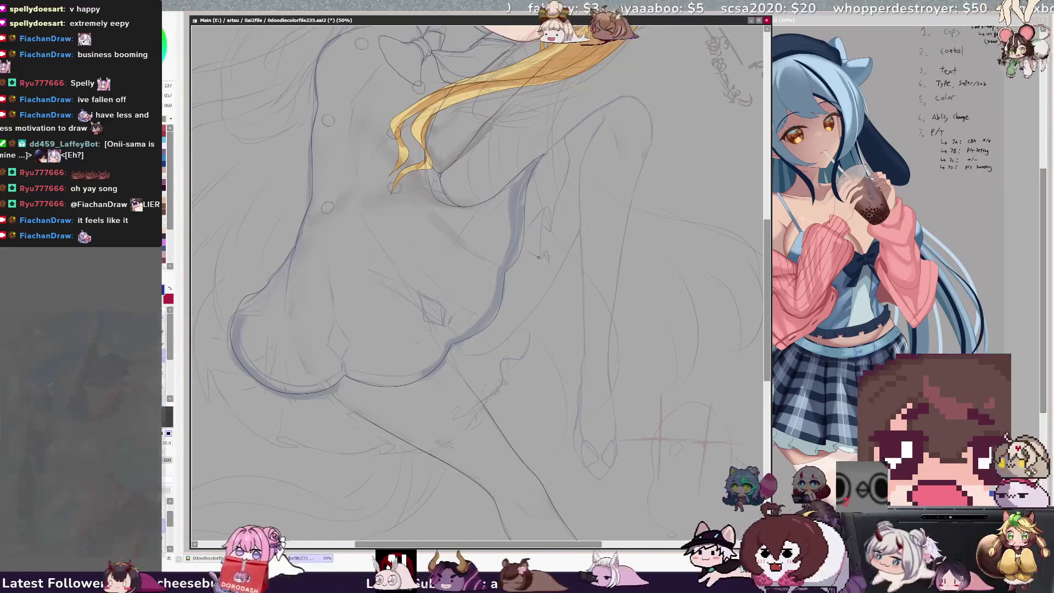
drag(549, 272, 537, 339)
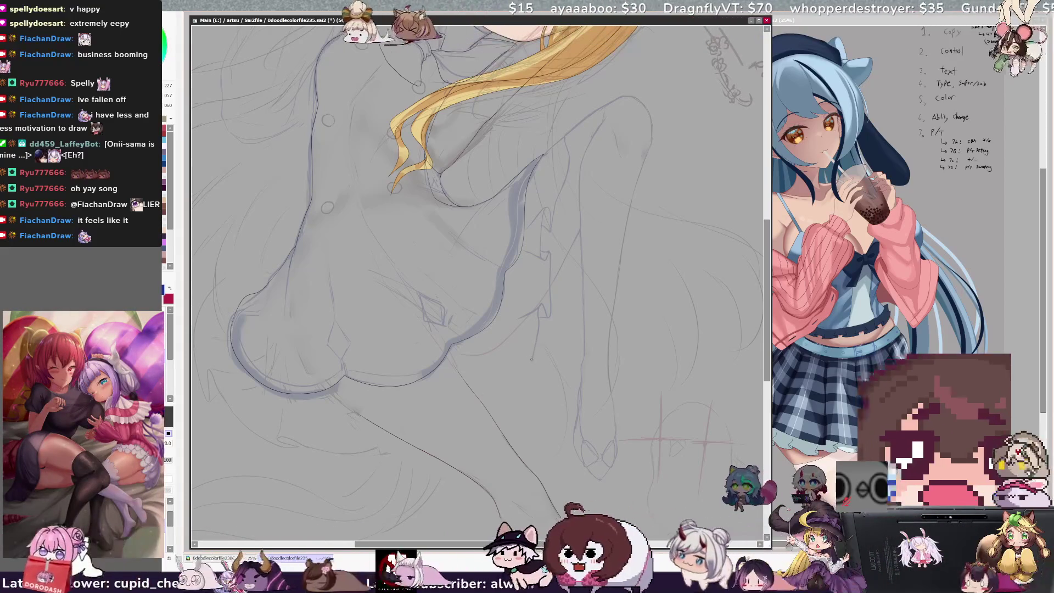
drag(483, 390, 365, 451)
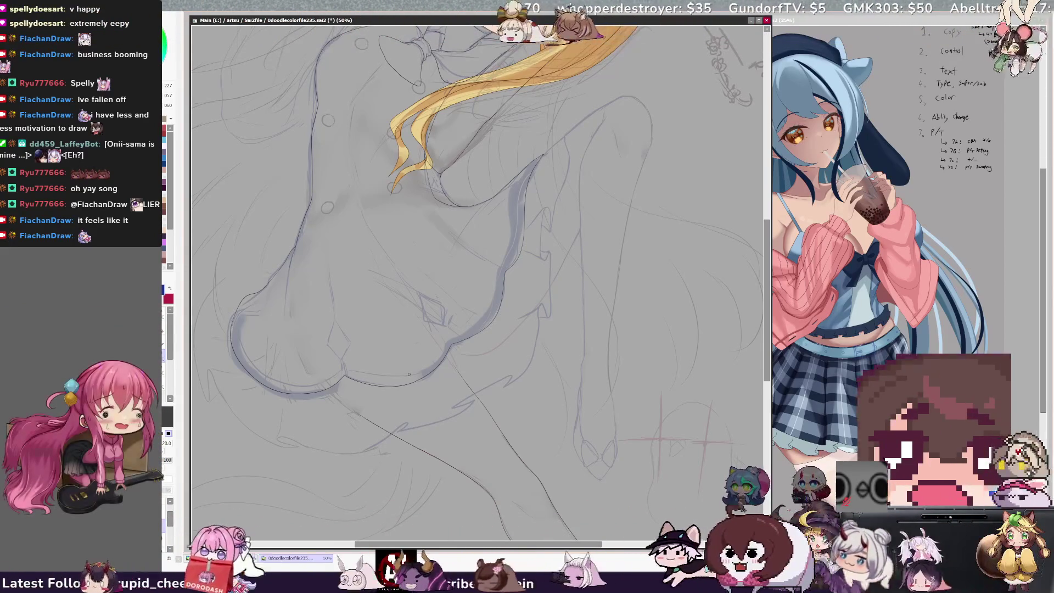
- Mirror the view to check, add short strokes near the chest and lower leg, then zoom out to 35.3%
key(bracketright)
key(bracketright)
key(bracketright)
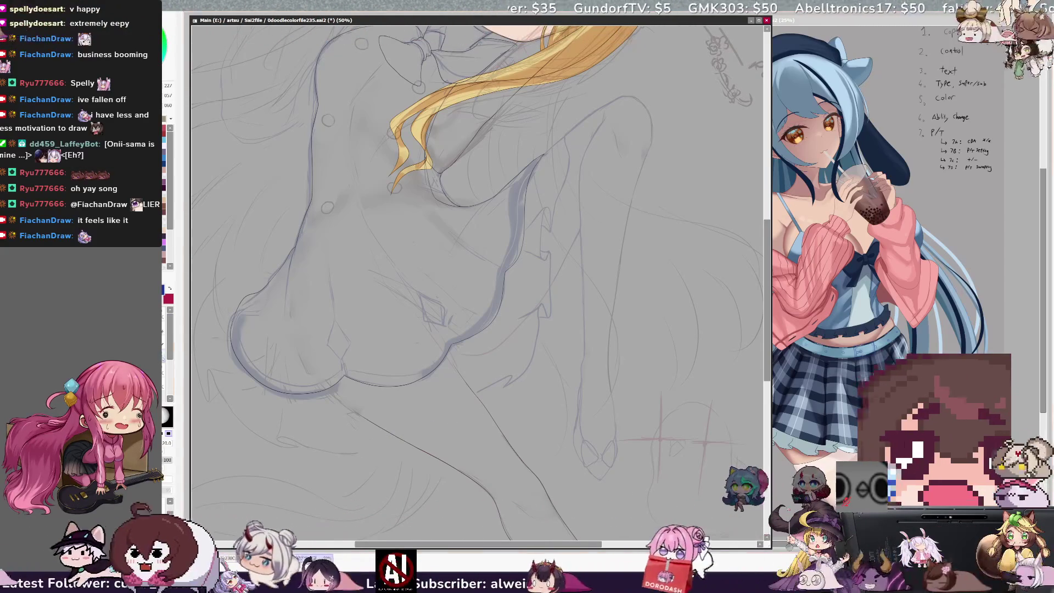
key(h)
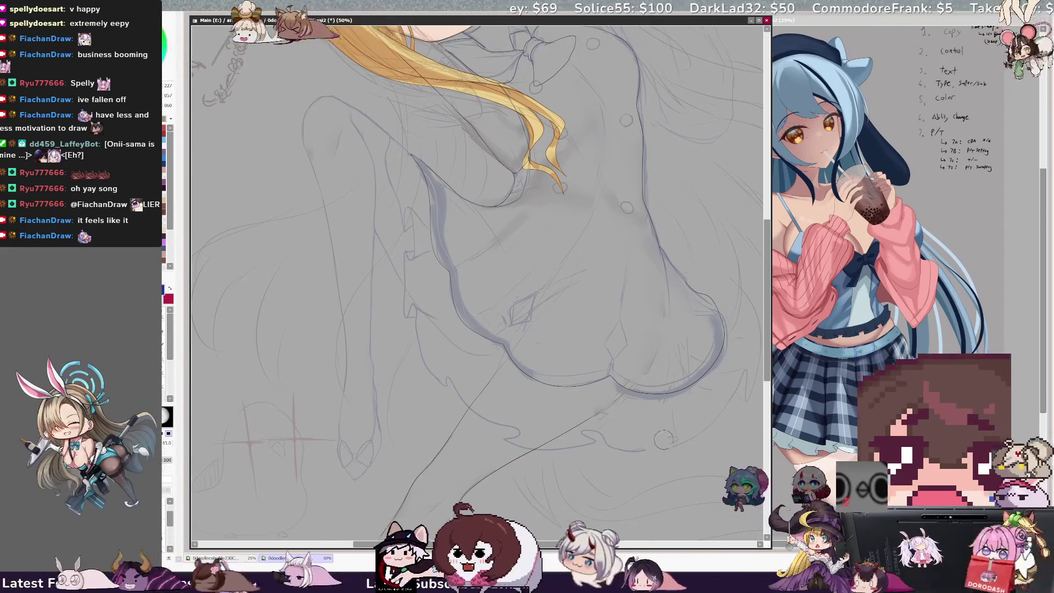
key(bracketleft)
key(bracketleft)
key(bracketleft)
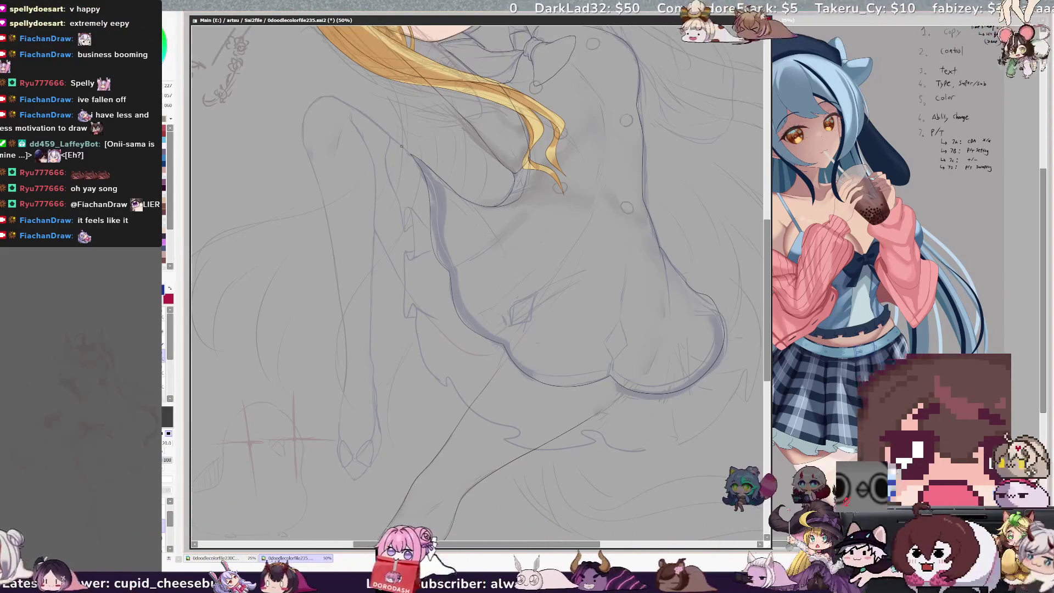
drag(410, 157, 409, 171)
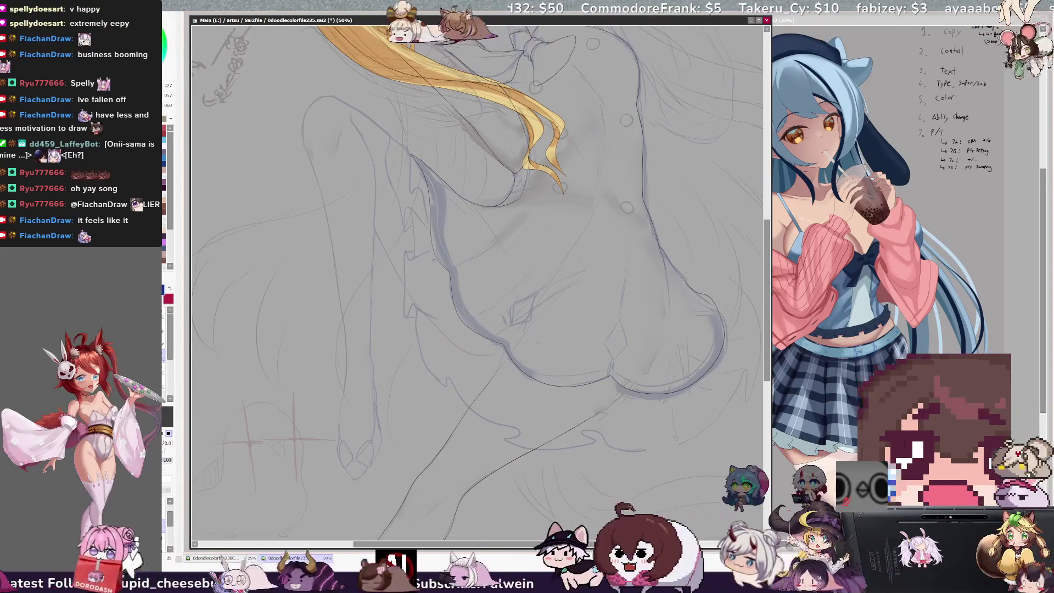
key(h)
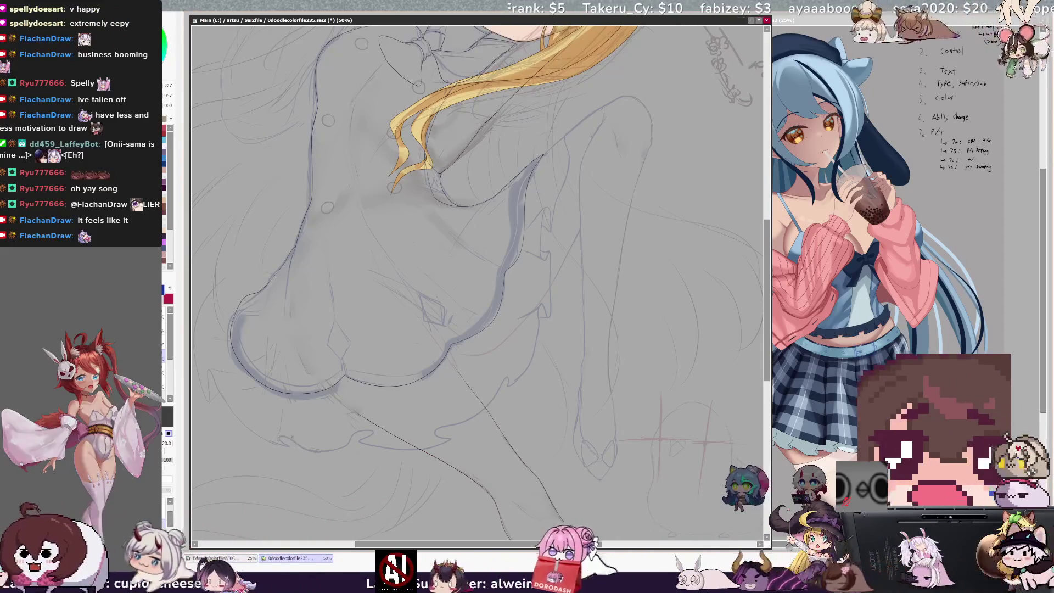
drag(279, 439, 283, 407)
scroll(478, 283, left, 3)
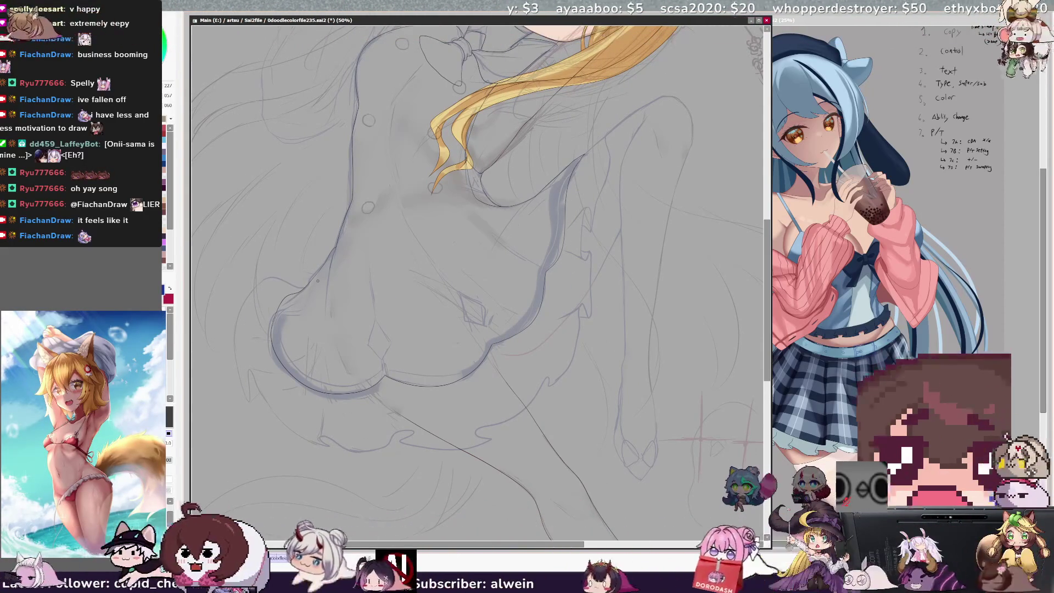
scroll(585, 321, down, 1)
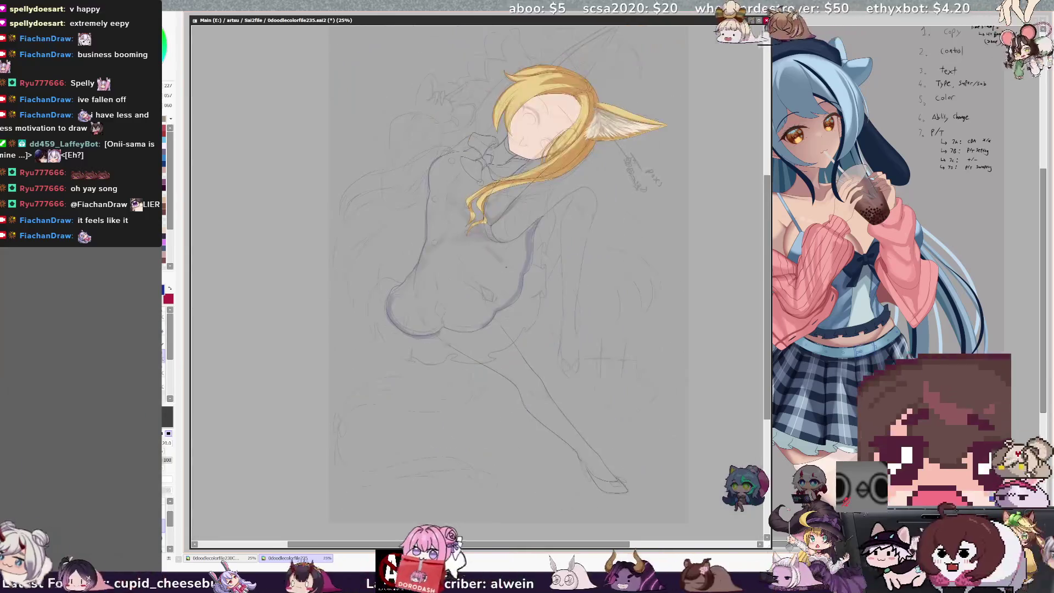